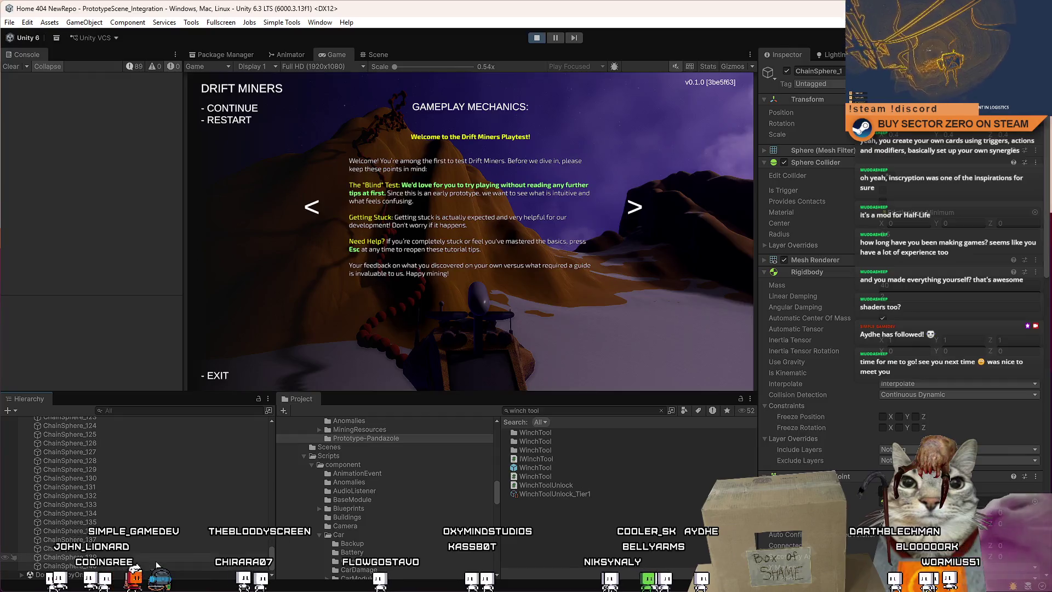
Clear the chain sphere selection and close the Drift Miners pause menu to resume play.
{"action": "left_click_drag", "start_coordinate": [1047, 245], "coordinate": [1047, 451]}
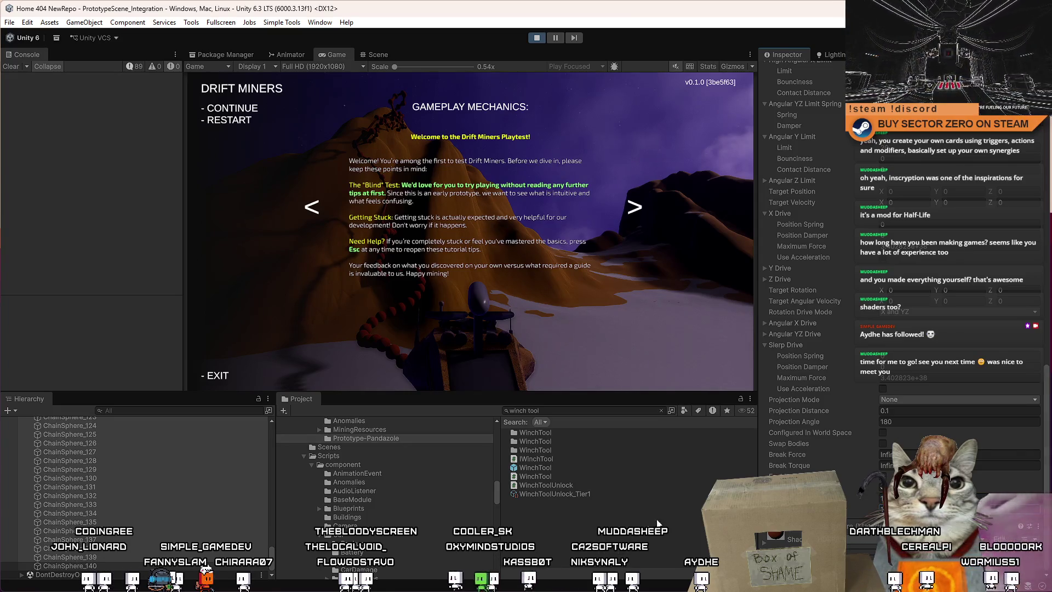
{"action": "left_click", "coordinate": [609, 526]}
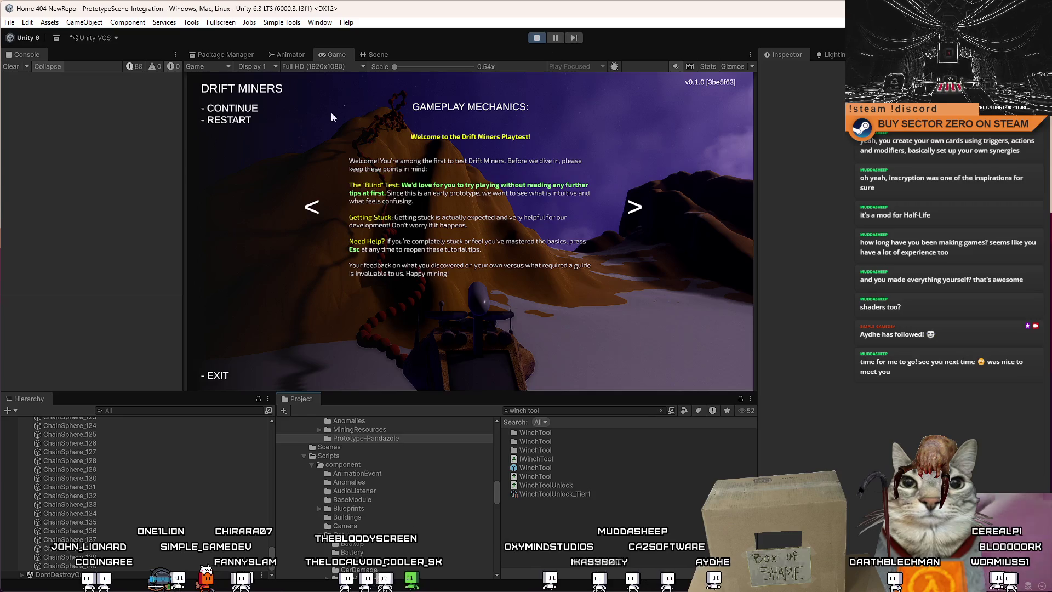
{"action": "key", "text": "Escape"}
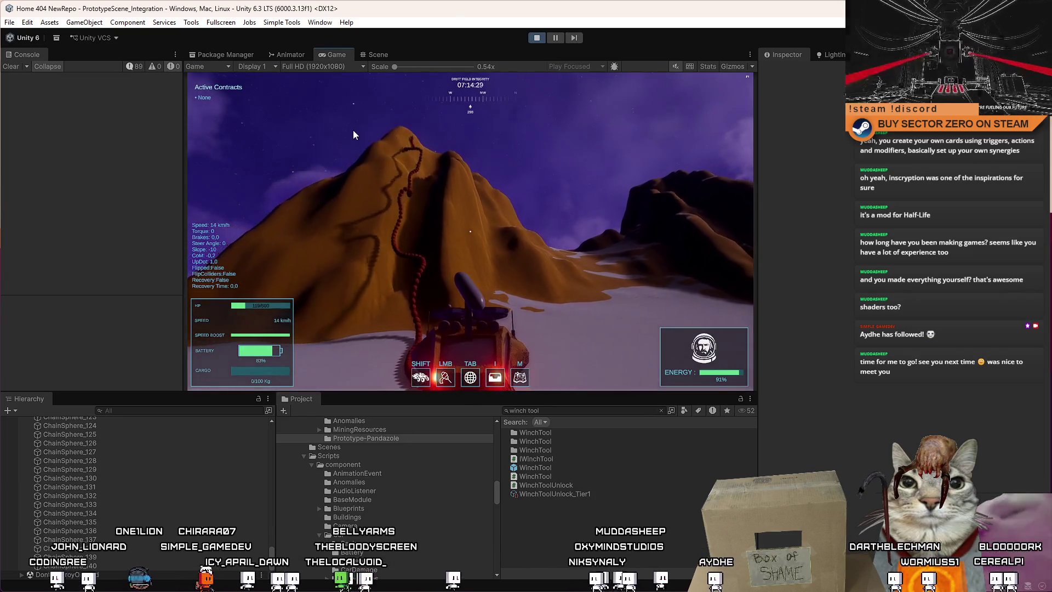
Drive the rover forward and left down the snowy slope, trailing its chain, then pause.
{"action": "left_click", "coordinate": [353, 139]}
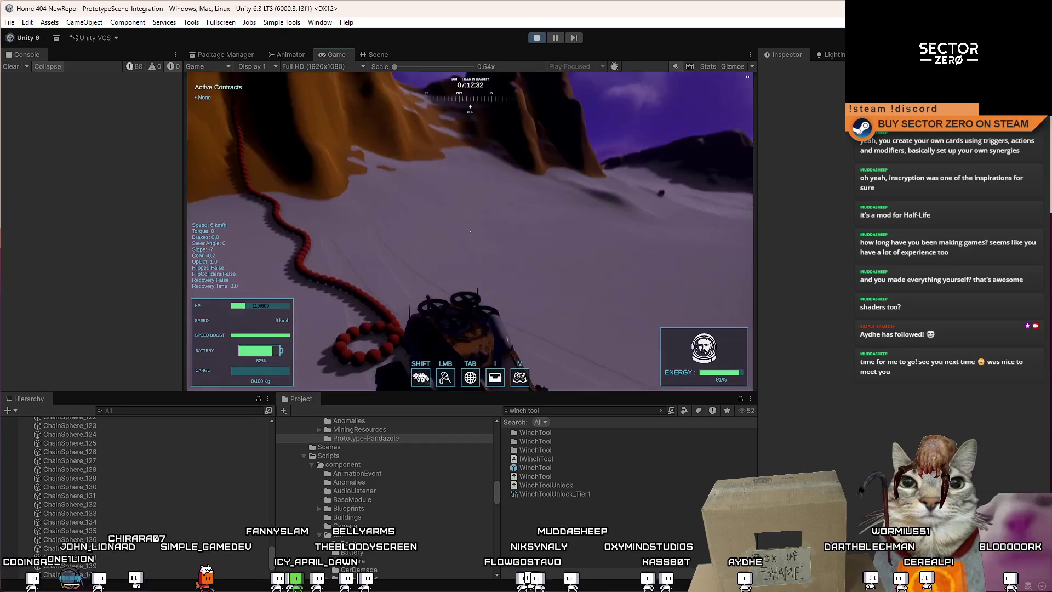
{"action": "key", "text": "w"}
{"action": "key", "text": "a"}
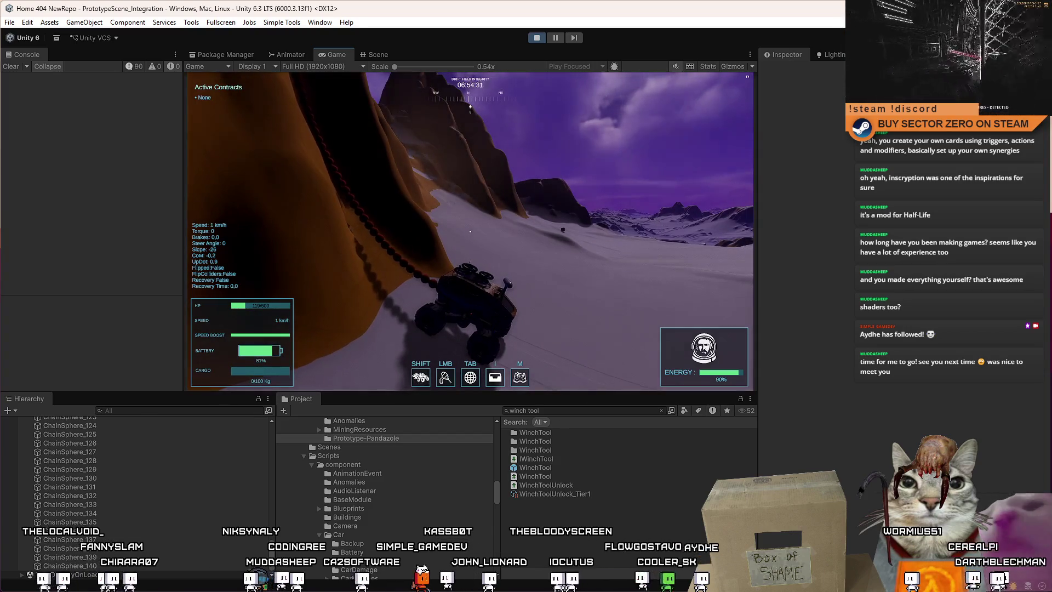
{"action": "key", "text": "Escape"}
{"action": "key", "text": "Escape"}
Select a range of ChainSphere objects in the Hierarchy.
{"action": "left_click", "coordinate": [133, 563]}
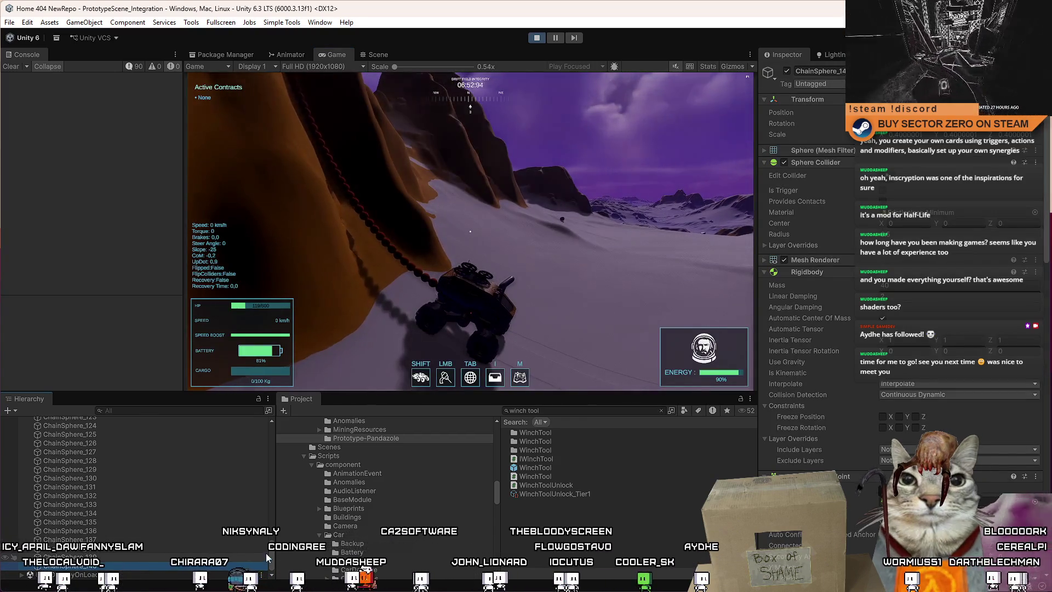
{"action": "scroll", "coordinate": [265, 553], "scroll_direction": "up", "scroll_amount": 1}
{"action": "mouse_move", "coordinate": [270, 553]}
{"action": "left_mouse_down"}
{"action": "mouse_move", "coordinate": [277, 495]}
{"action": "mouse_move", "coordinate": [268, 465]}
{"action": "left_mouse_up"}
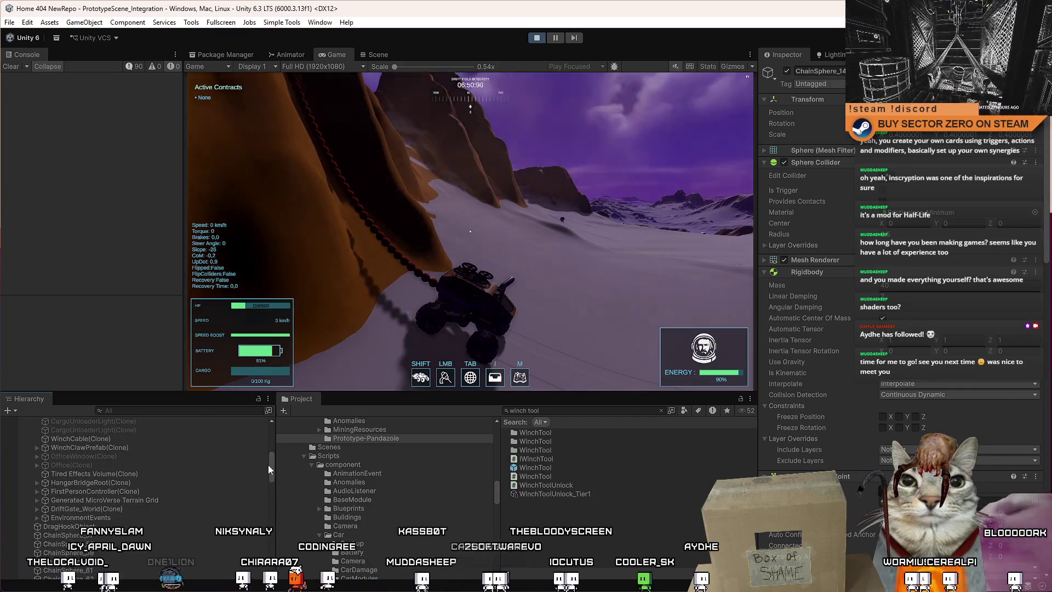
{"action": "left_click", "coordinate": [104, 534], "text": "shift"}
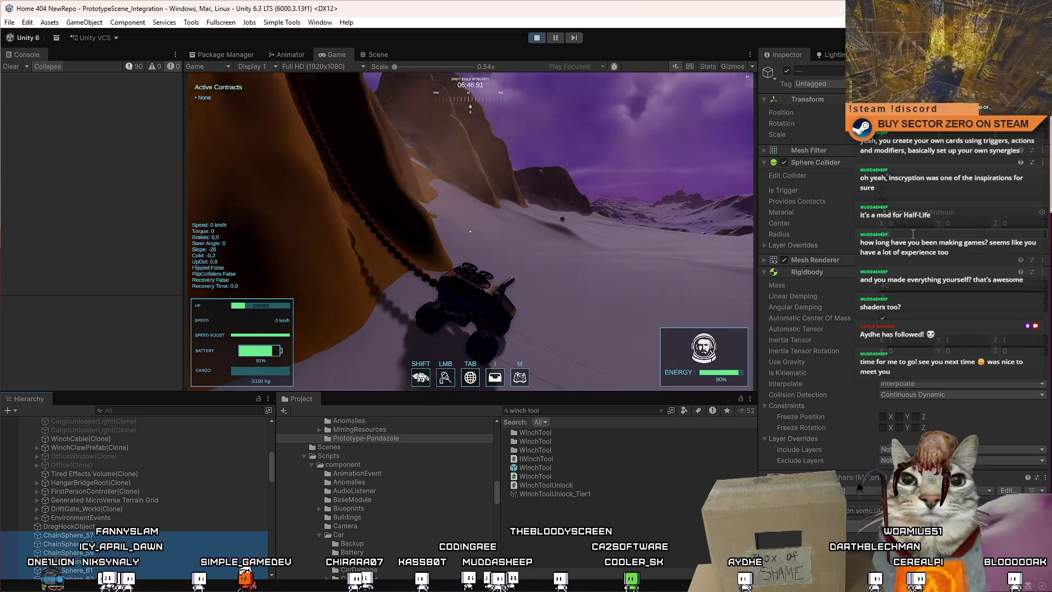
Review the spheres' shared Linear Damping, Angular Damping and Mass, then return to the game.
{"action": "left_click", "coordinate": [958, 295]}
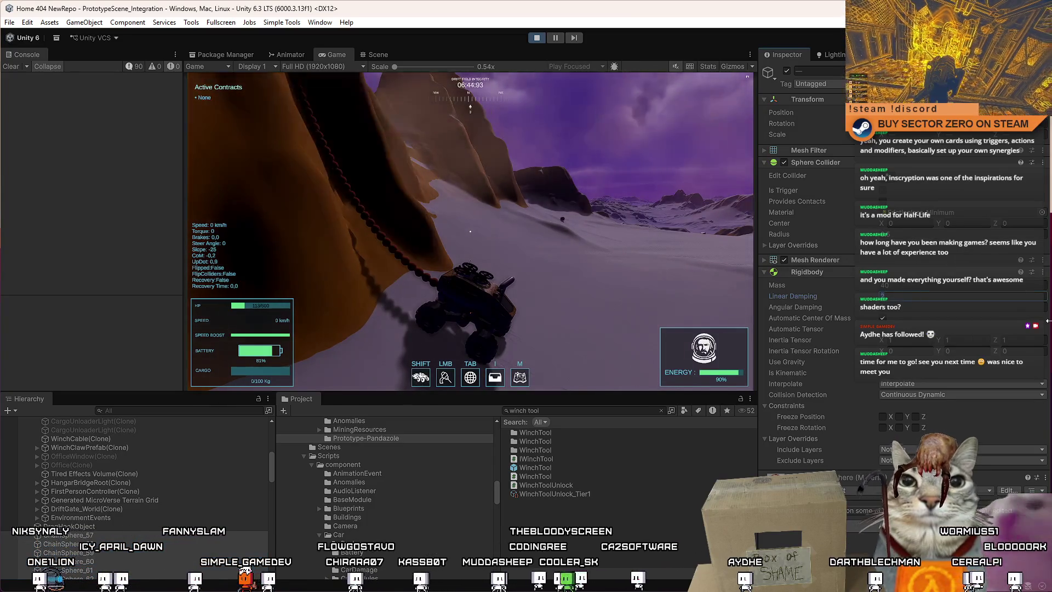
{"action": "key", "text": "Tab"}
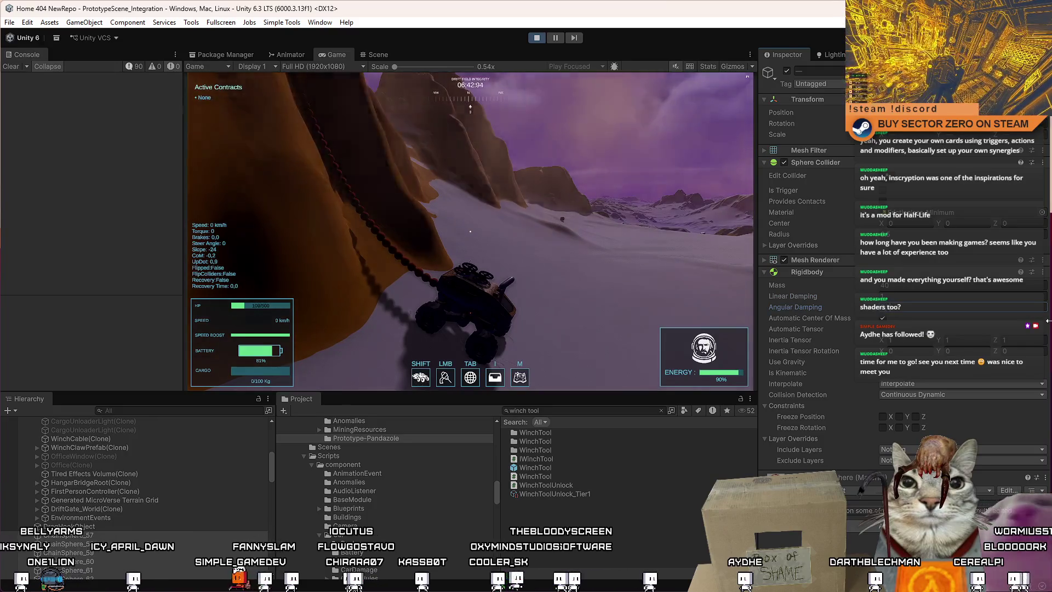
{"action": "left_click", "coordinate": [961, 286]}
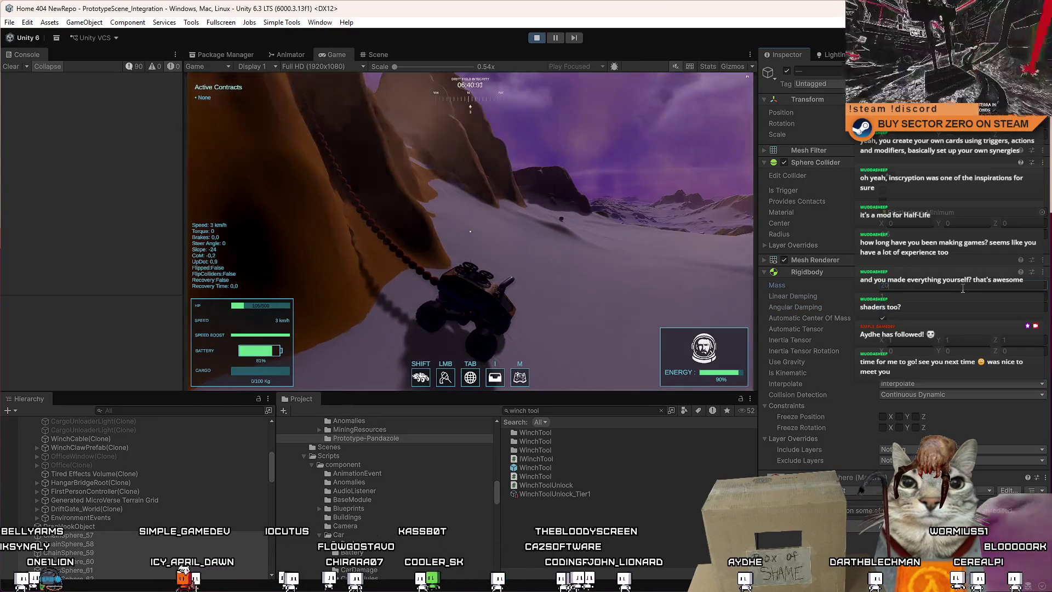
{"action": "left_click", "coordinate": [552, 262]}
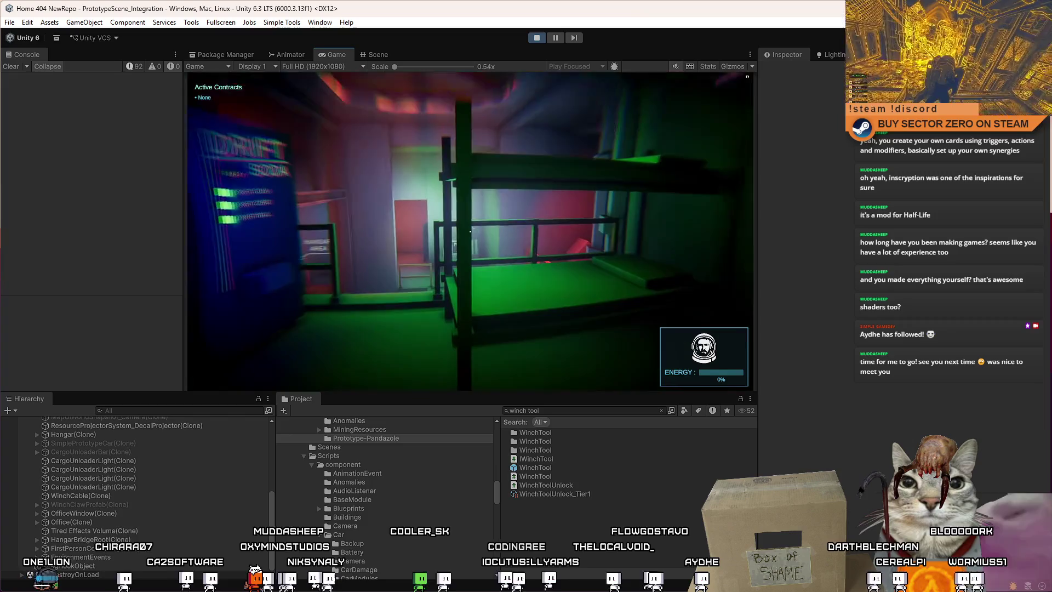
Pause the game once inside the bunk room and stop the play session.
{"action": "key", "text": "Escape"}
{"action": "key", "text": "Escape"}
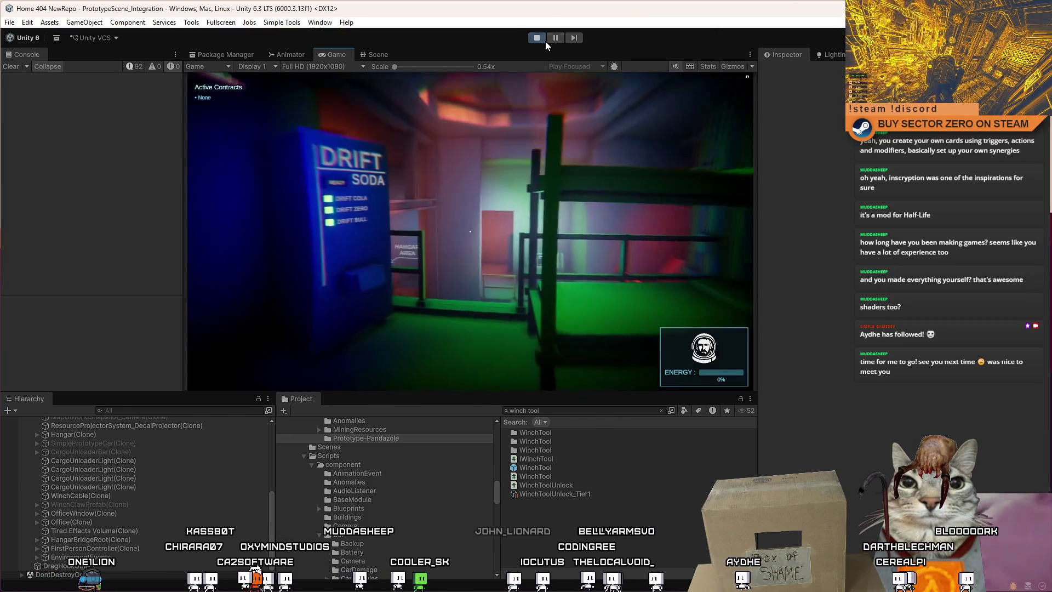
{"action": "left_click", "coordinate": [542, 38]}
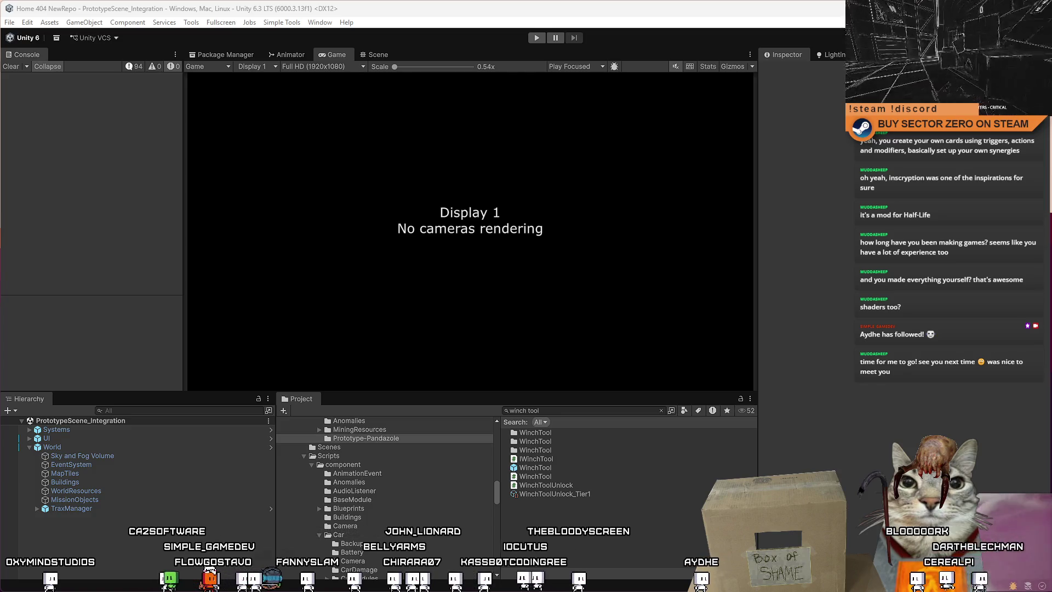
Switch to Visual Studio showing the WinchPhysicsCable script.
{"action": "key", "text": "alt+Tab"}
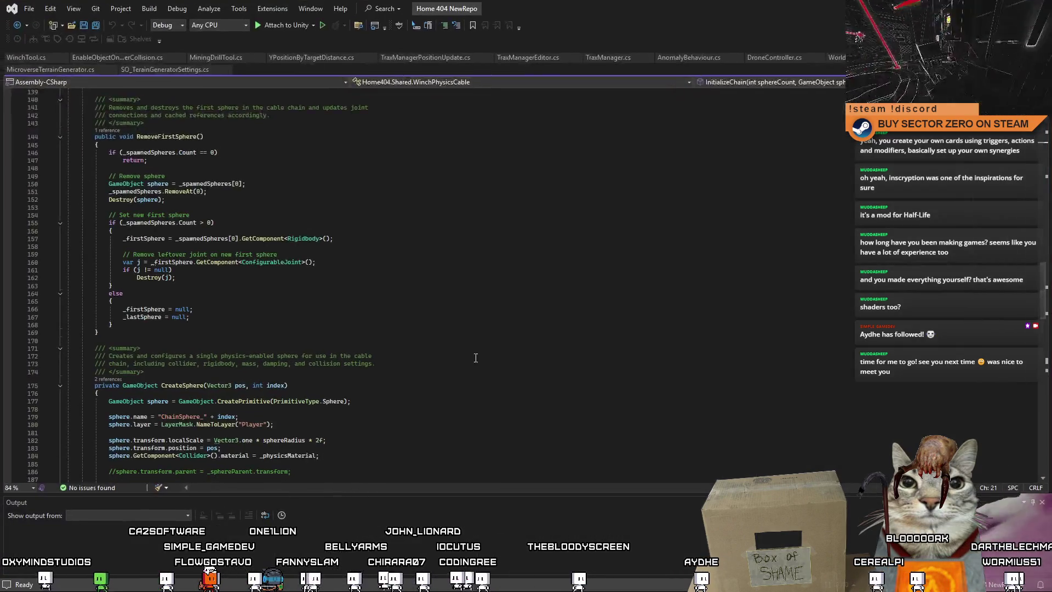
{"action": "scroll", "coordinate": [153, 263], "scroll_direction": "up", "scroll_amount": 20}
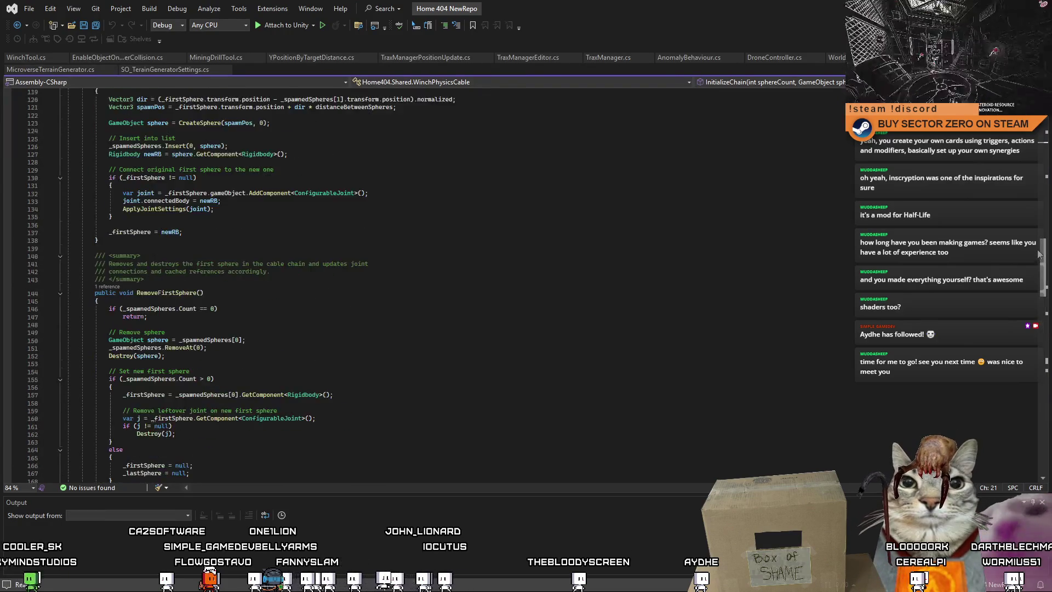
{"action": "mouse_move", "coordinate": [1030, 188]}
{"action": "left_mouse_down"}
{"action": "mouse_move", "coordinate": [1049, 383]}
{"action": "mouse_move", "coordinate": [1039, 191]}
{"action": "mouse_move", "coordinate": [1050, 130]}
{"action": "left_mouse_up"}
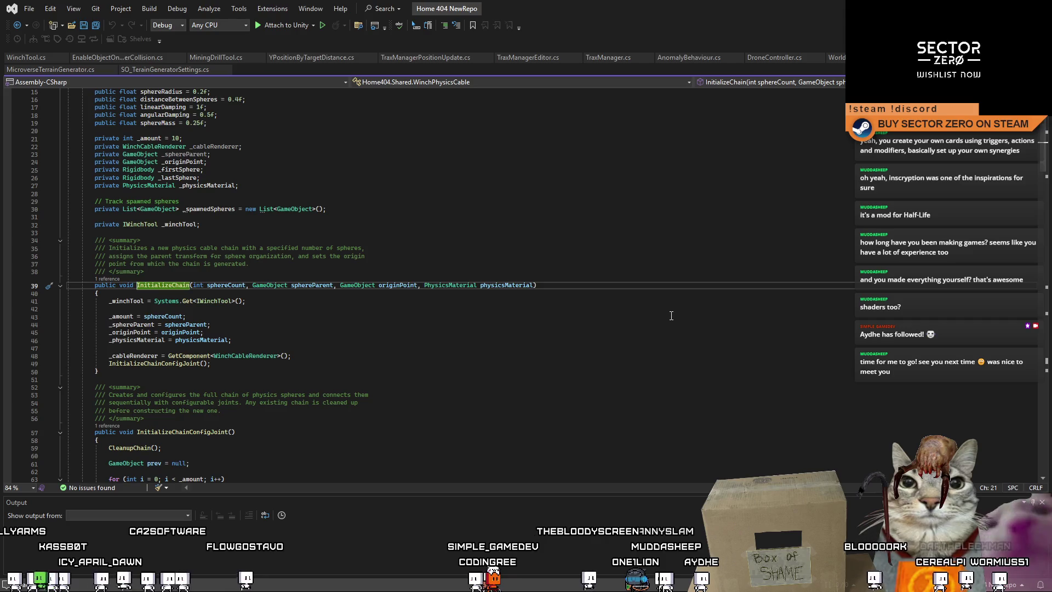
Browse the WinchPhysicsCable chain settings, spawned spheres list and GetSpheres method.
{"action": "scroll", "coordinate": [586, 282], "scroll_direction": "up", "scroll_amount": 3}
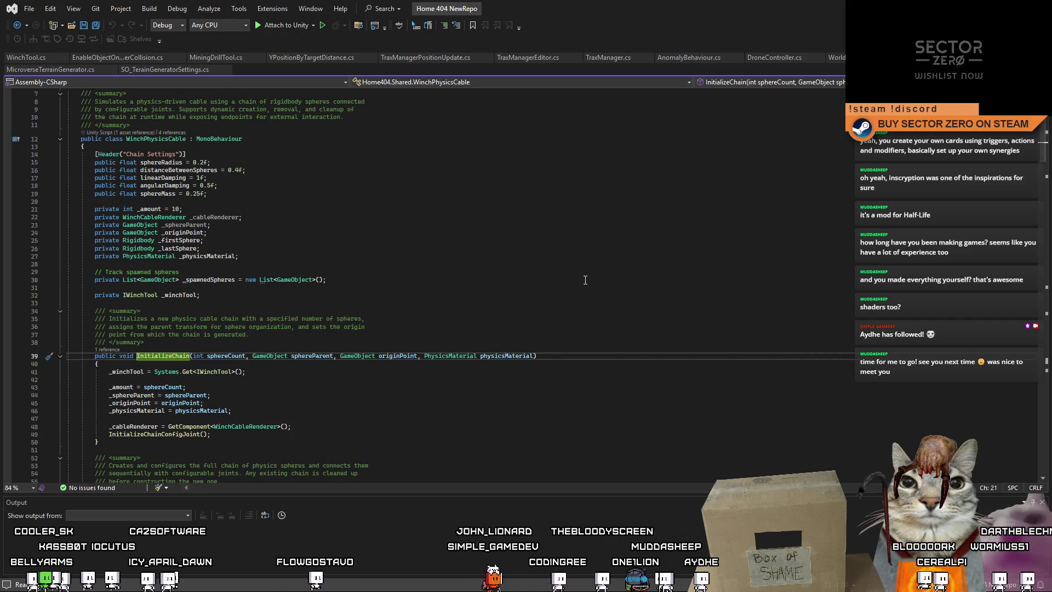
{"action": "left_click", "coordinate": [164, 185]}
{"action": "left_click", "coordinate": [687, 273]}
{"action": "left_click", "coordinate": [157, 186]}
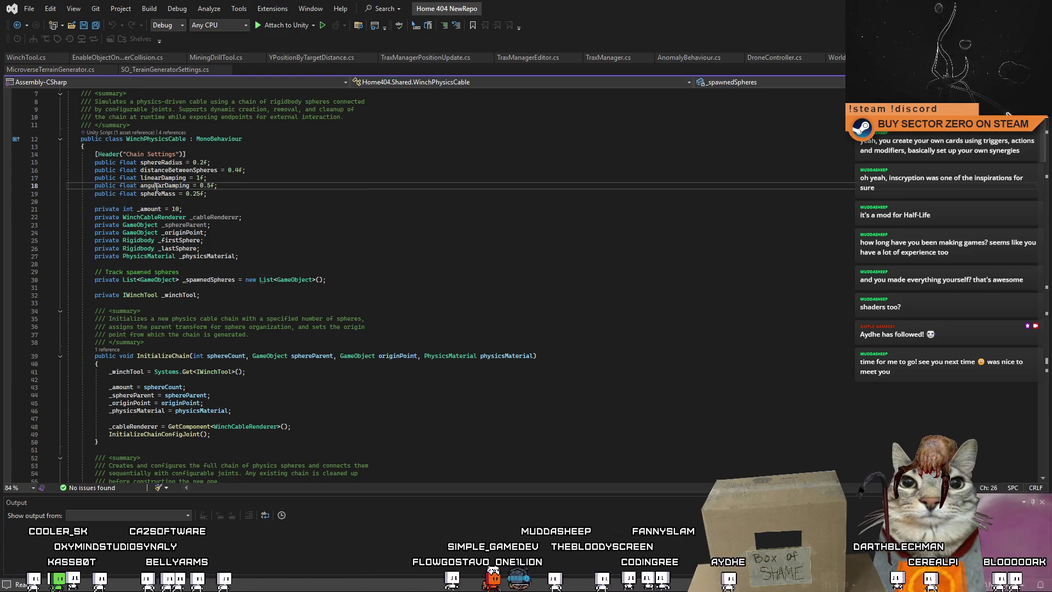
{"action": "left_click", "coordinate": [456, 193]}
{"action": "left_click_drag", "start_coordinate": [1042, 144], "coordinate": [1050, 413]}
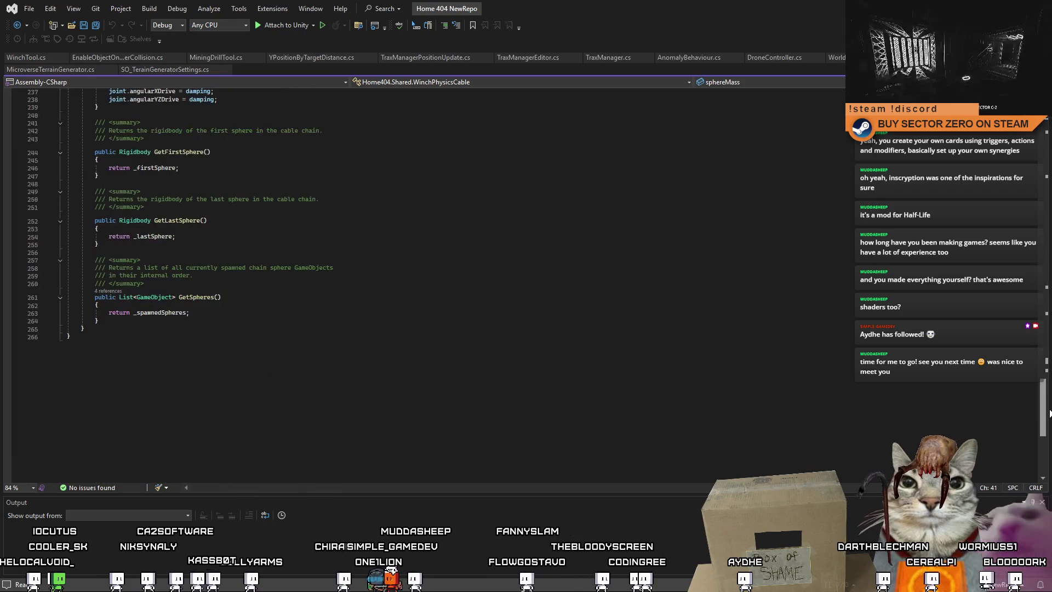
{"action": "left_click", "coordinate": [711, 304]}
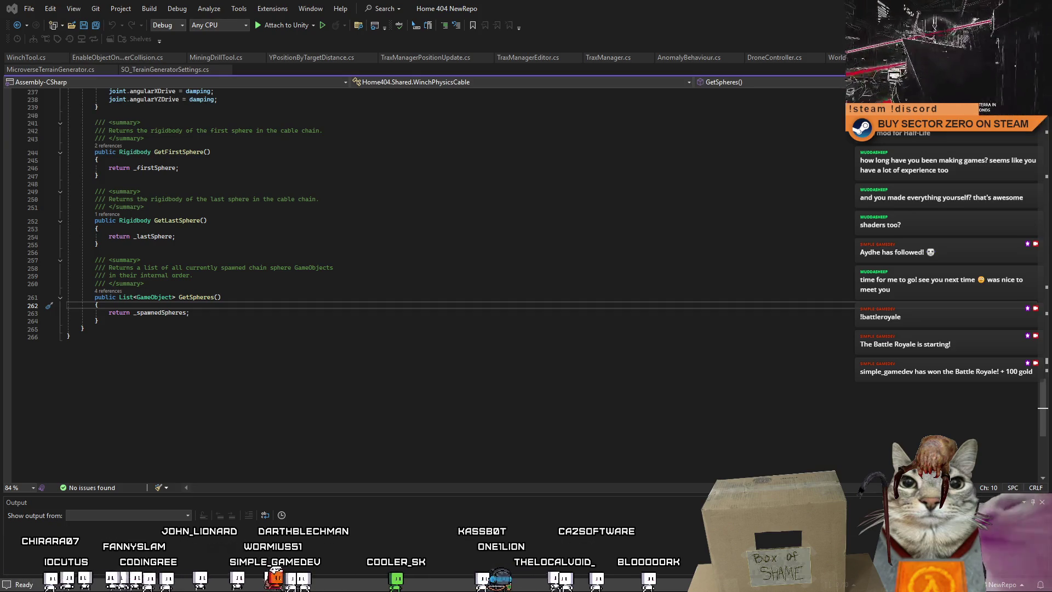
Insert a new empty line after the sphereMass = 0.25f chain setting.
{"action": "left_click", "coordinate": [299, 244]}
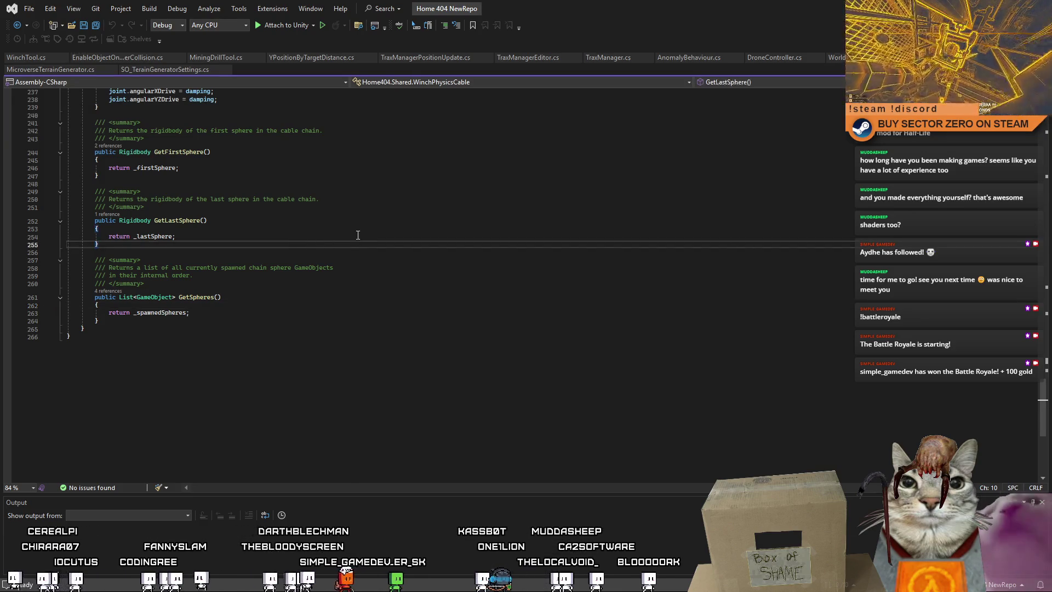
{"action": "scroll", "coordinate": [357, 237], "scroll_direction": "up", "scroll_amount": 15}
{"action": "scroll", "coordinate": [357, 237], "scroll_direction": "up", "scroll_amount": 20}
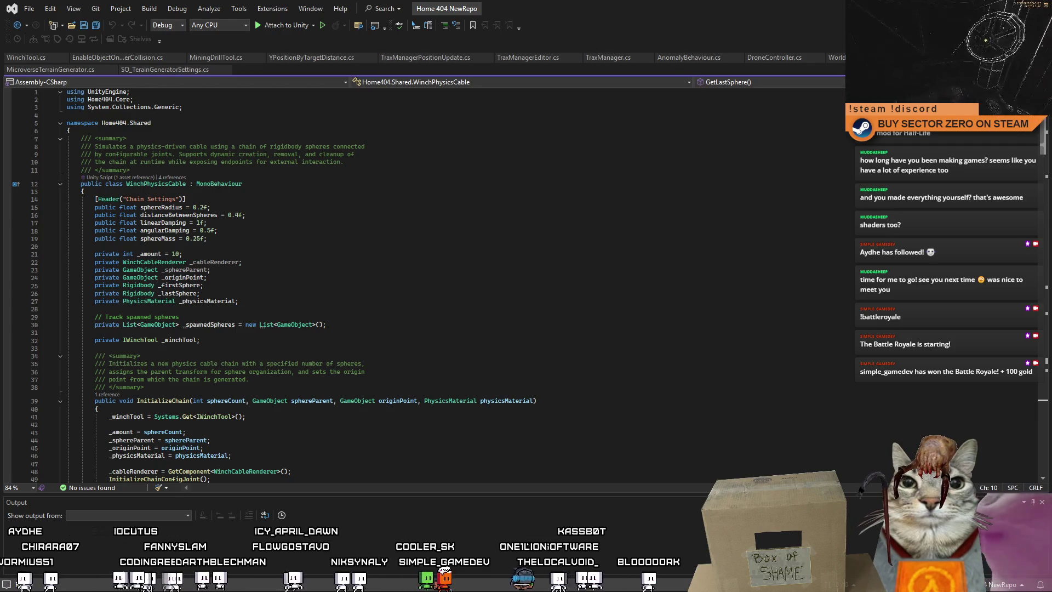
{"action": "scroll", "coordinate": [989, 134], "scroll_direction": "down", "scroll_amount": 3}
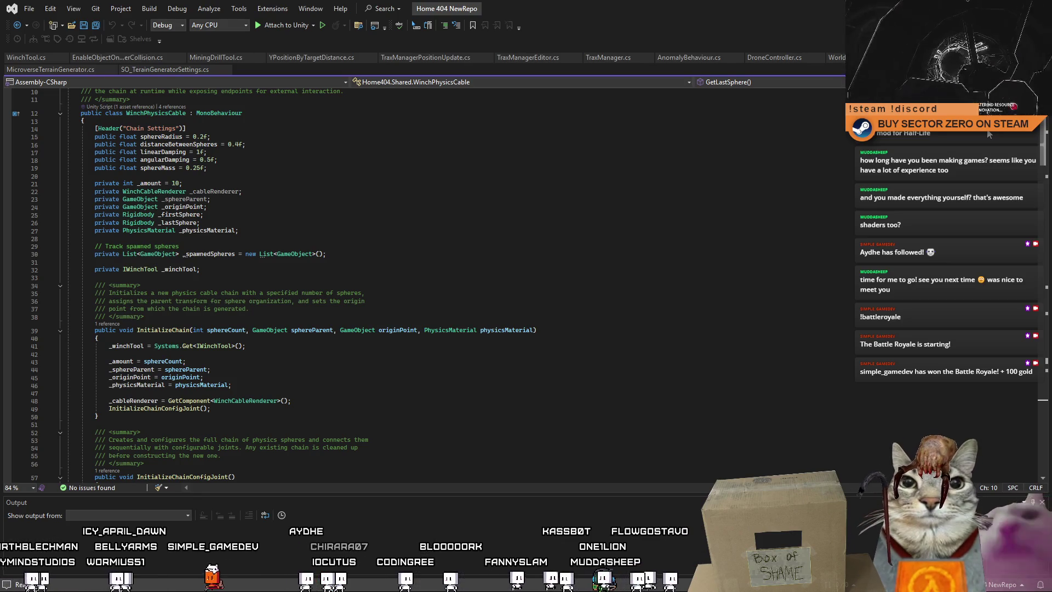
{"action": "scroll", "coordinate": [383, 274], "scroll_direction": "down", "scroll_amount": 6}
{"action": "scroll", "coordinate": [383, 274], "scroll_direction": "up", "scroll_amount": 9}
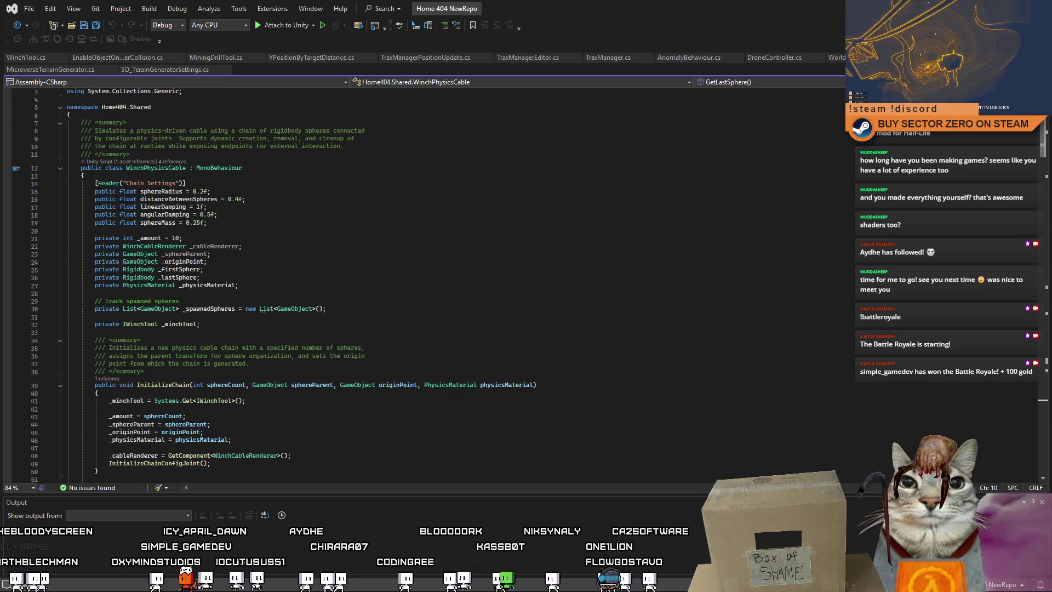
{"action": "left_click", "coordinate": [350, 285]}
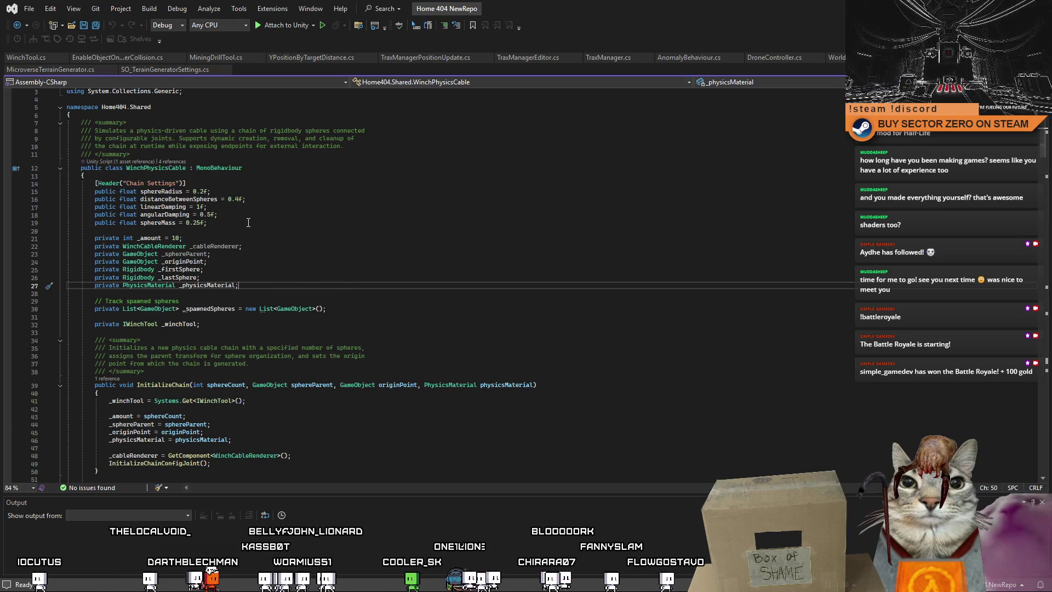
{"action": "left_click", "coordinate": [274, 224]}
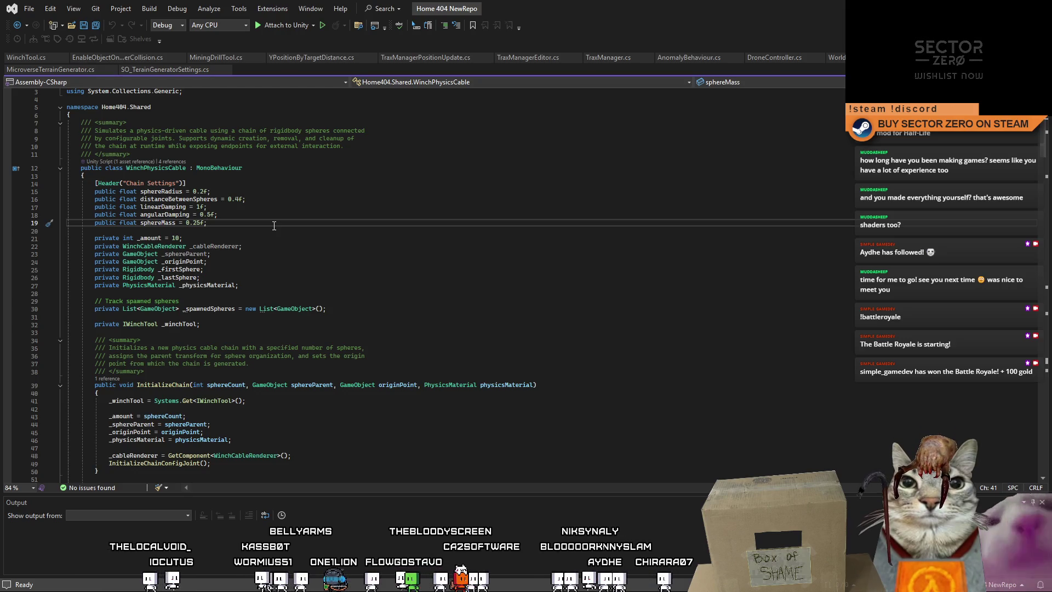
{"action": "key", "text": "Return"}
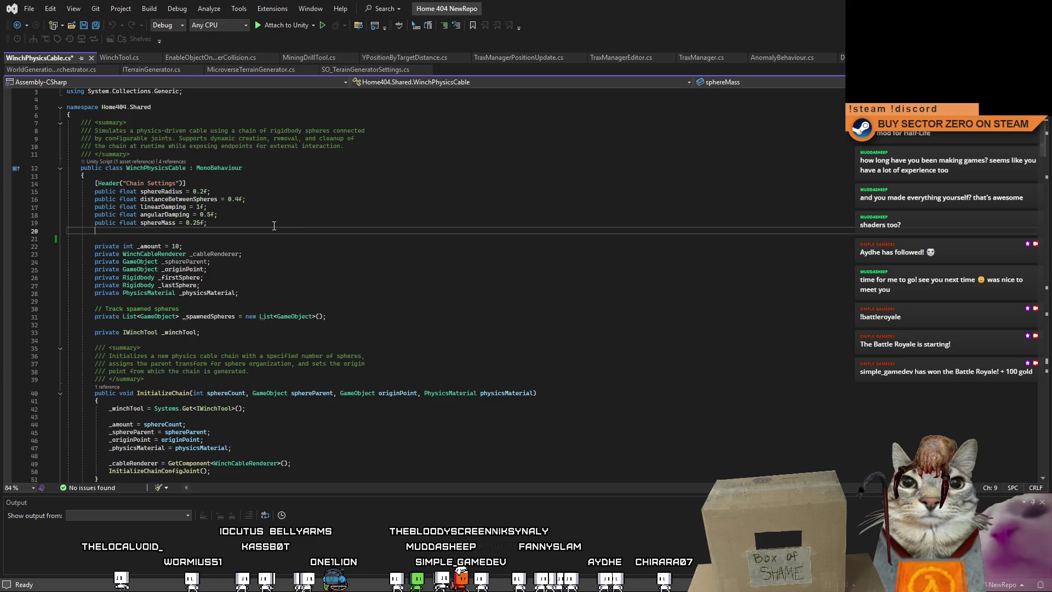
Type 'public float' on the new line below sphereMass, then return to Unity.
{"action": "type", "text": "public float"}
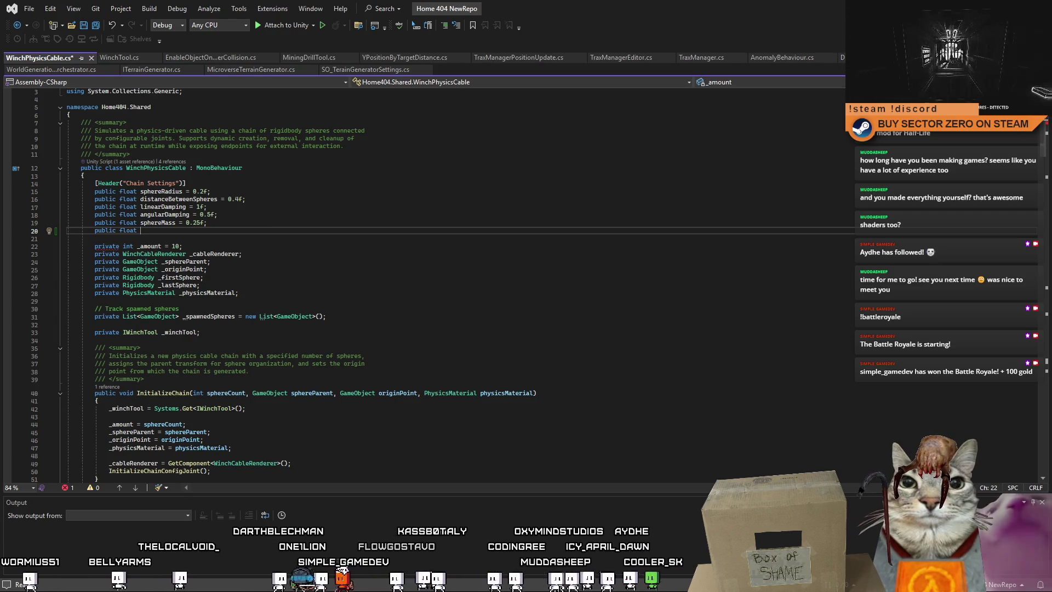
{"action": "key", "text": "alt+Tab"}
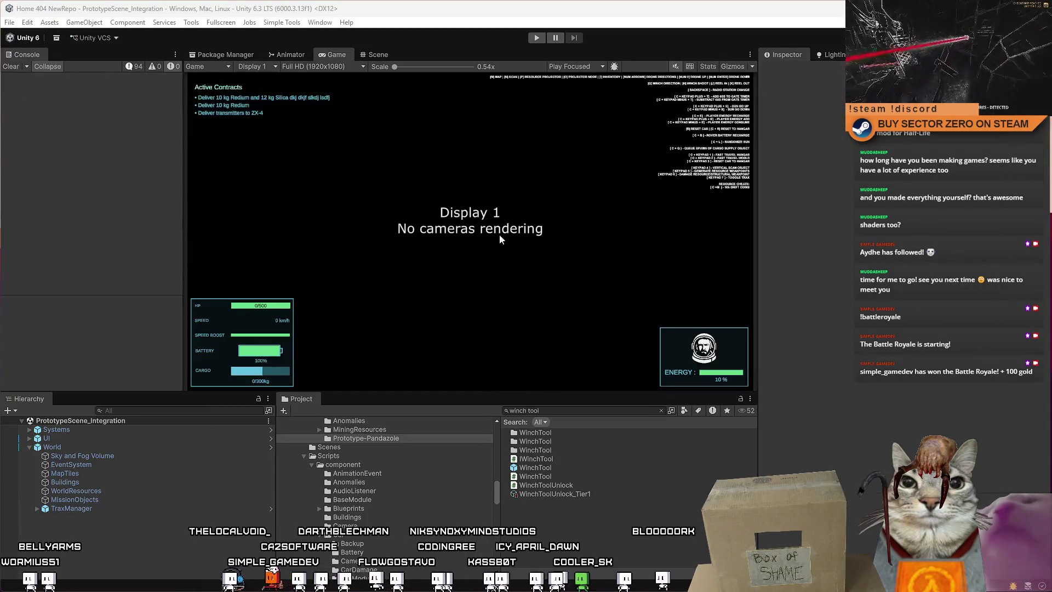
Enter Play mode, start the game from the main menu, and close the upgrades terminal.
{"action": "left_click", "coordinate": [537, 38]}
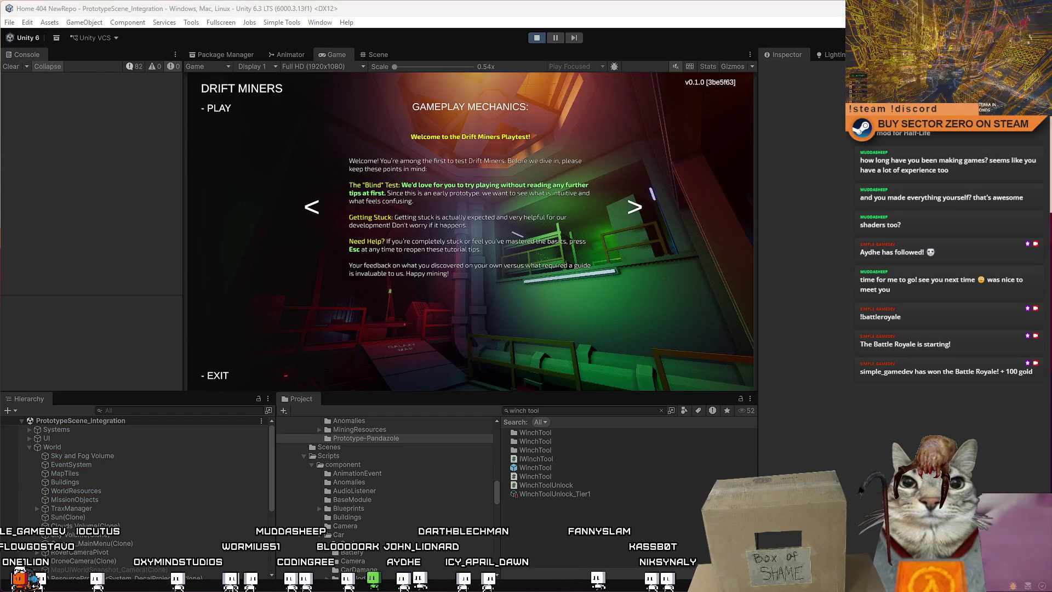
{"action": "left_click", "coordinate": [222, 109]}
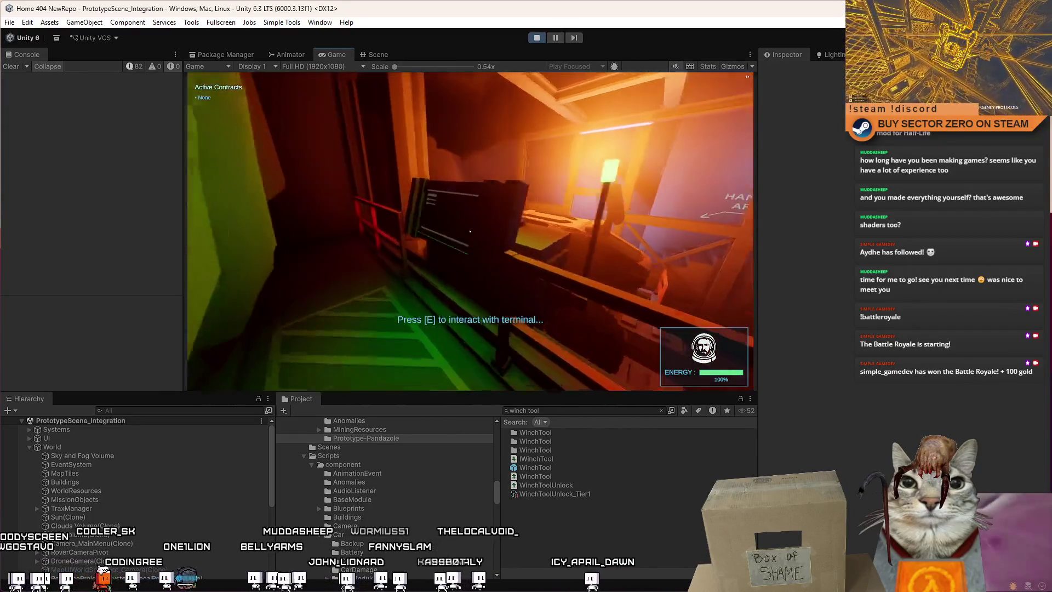
{"action": "key", "text": "e"}
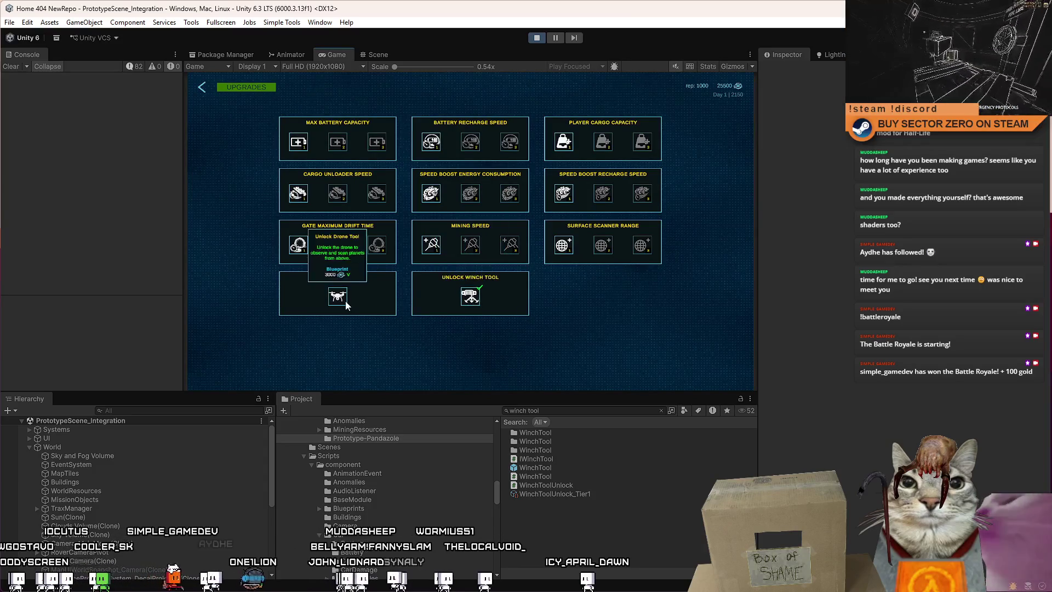
{"action": "left_click", "coordinate": [201, 88]}
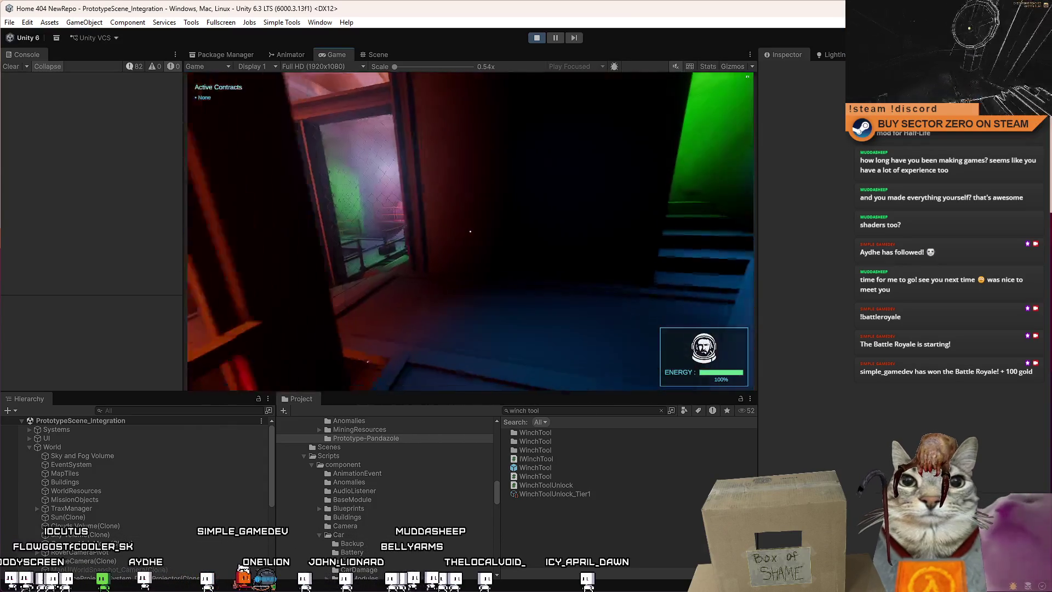
Walk through the hangar up to the rover and get in.
{"action": "key", "text": "w"}
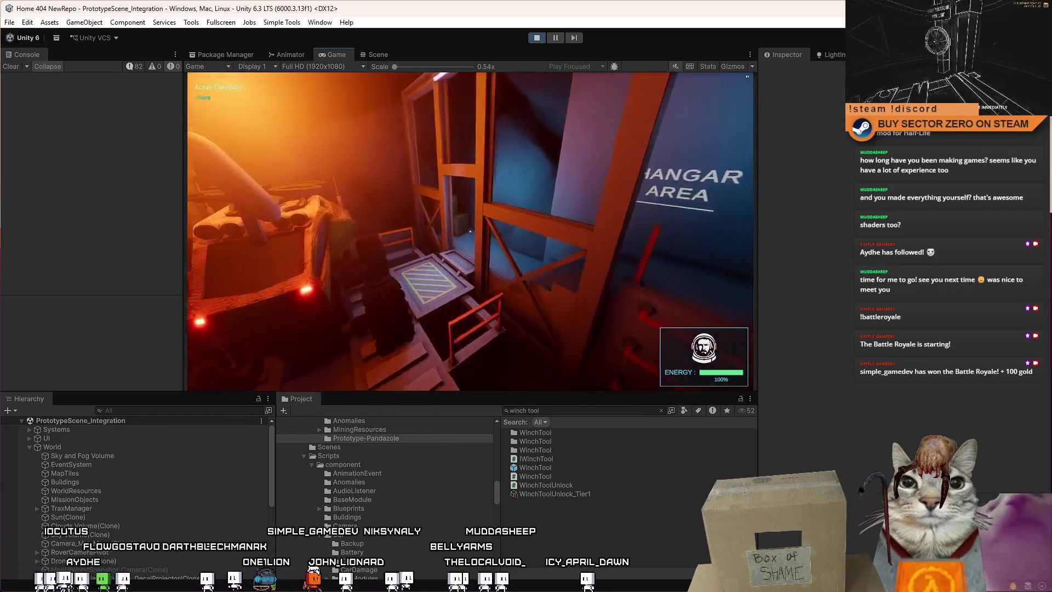
{"action": "key", "text": "e"}
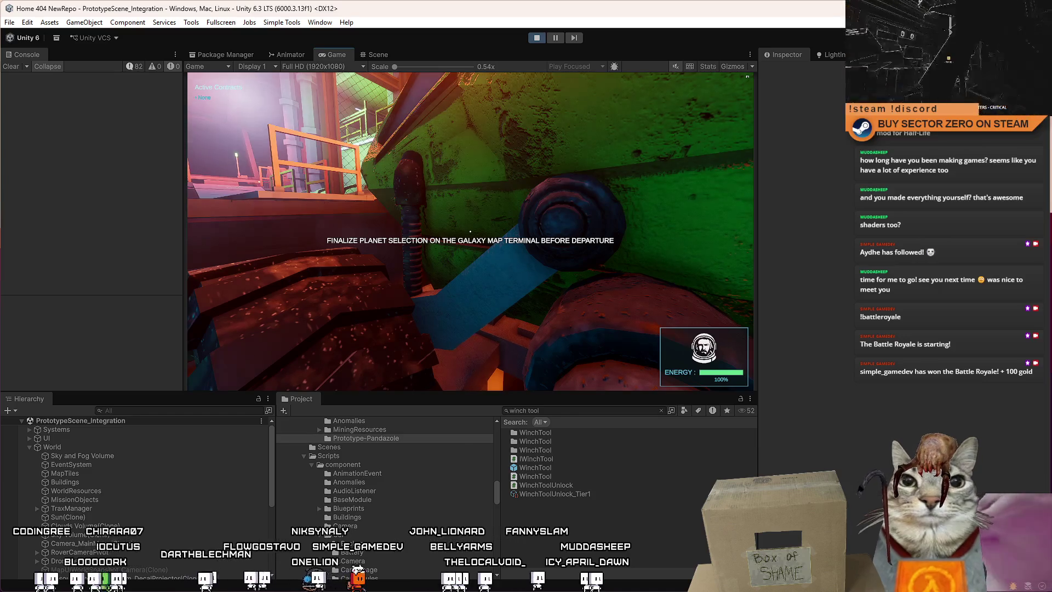
{"action": "key", "text": "w"}
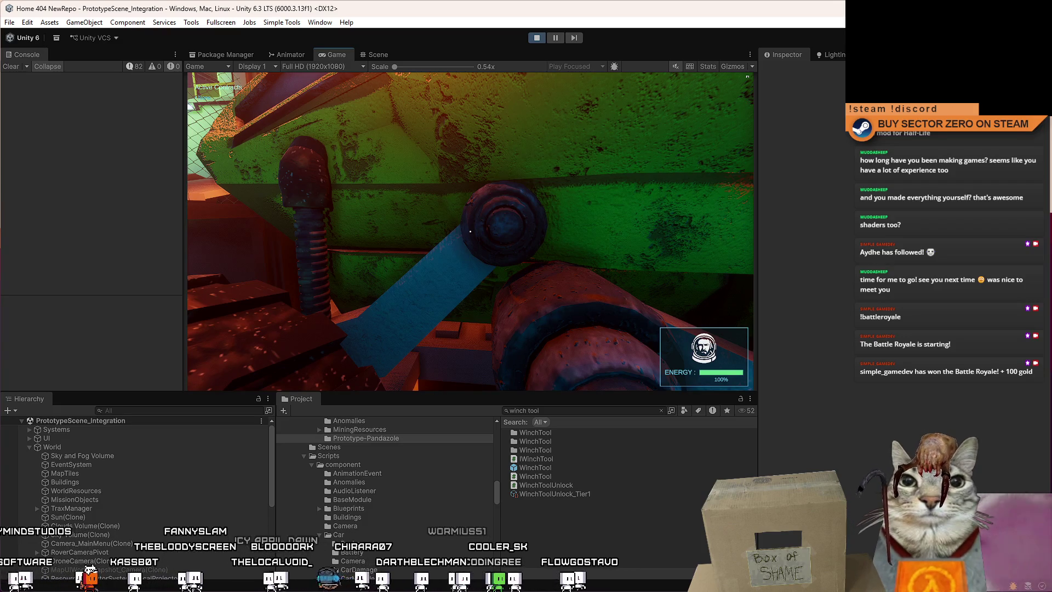
{"action": "key", "text": "e"}
Drive the rover toward the UNLOADER while cycling camera views, then brake and pause.
{"action": "key", "text": "w"}
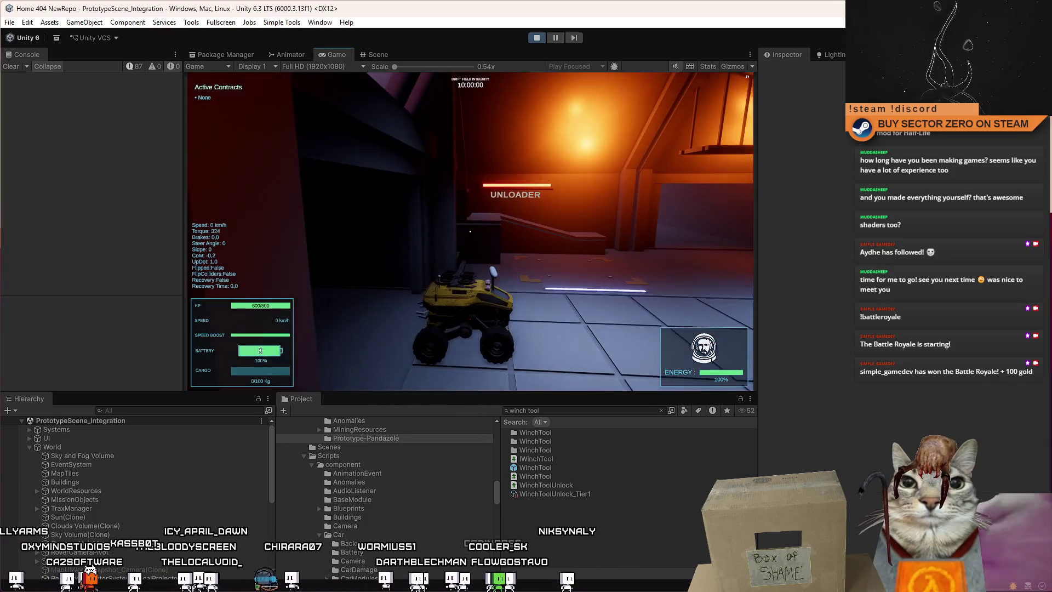
{"action": "key", "text": "c"}
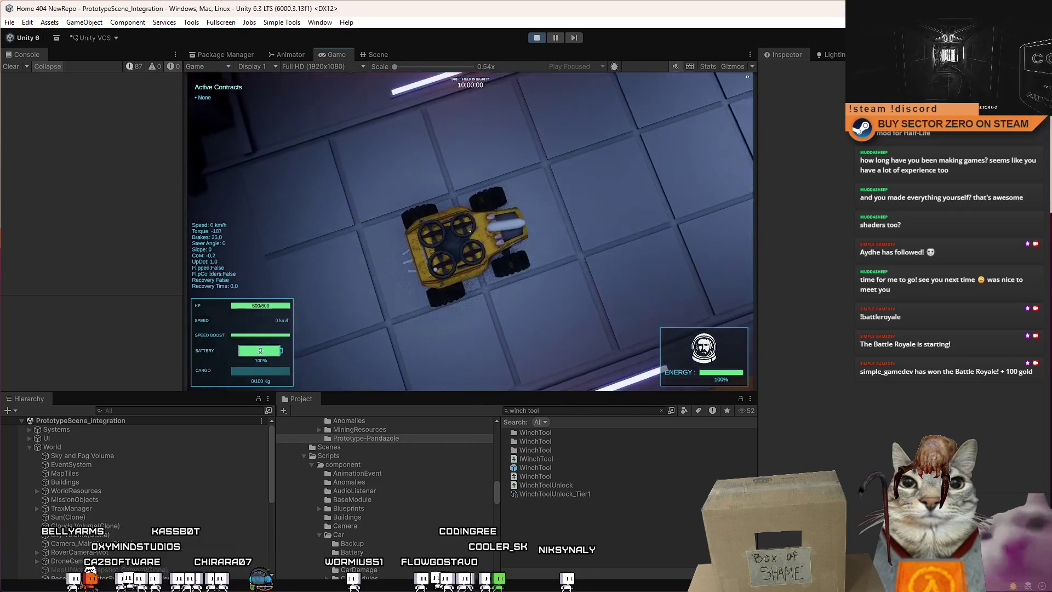
{"action": "key", "text": "c"}
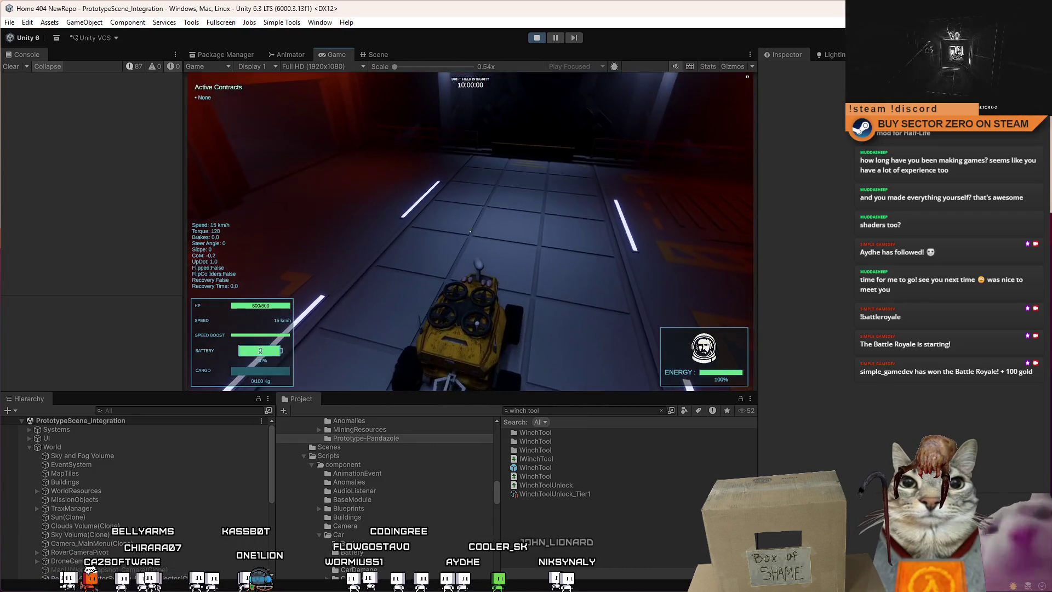
{"action": "key", "text": "c"}
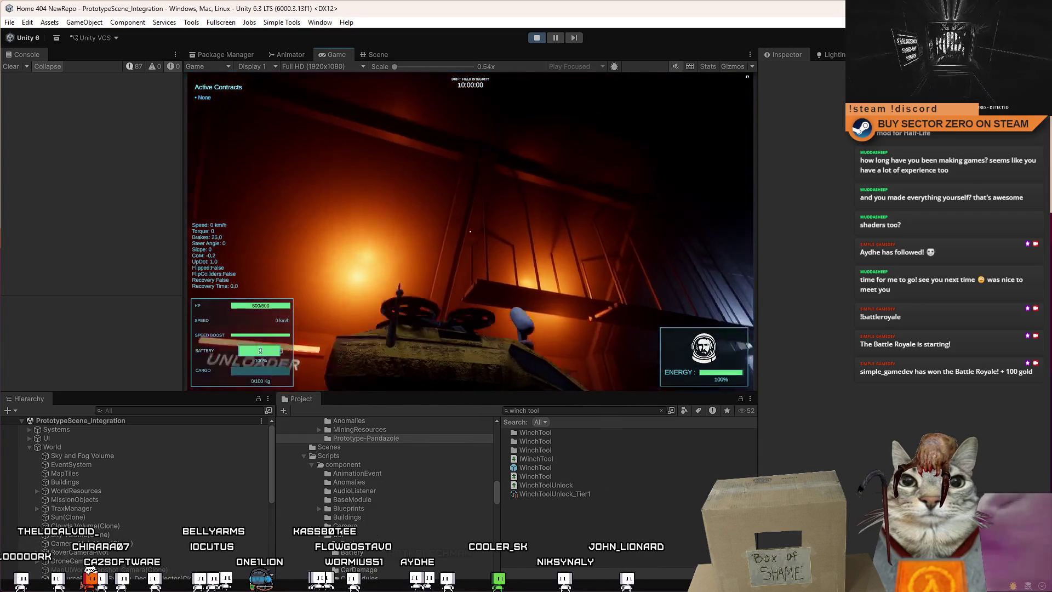
{"action": "key", "text": "s"}
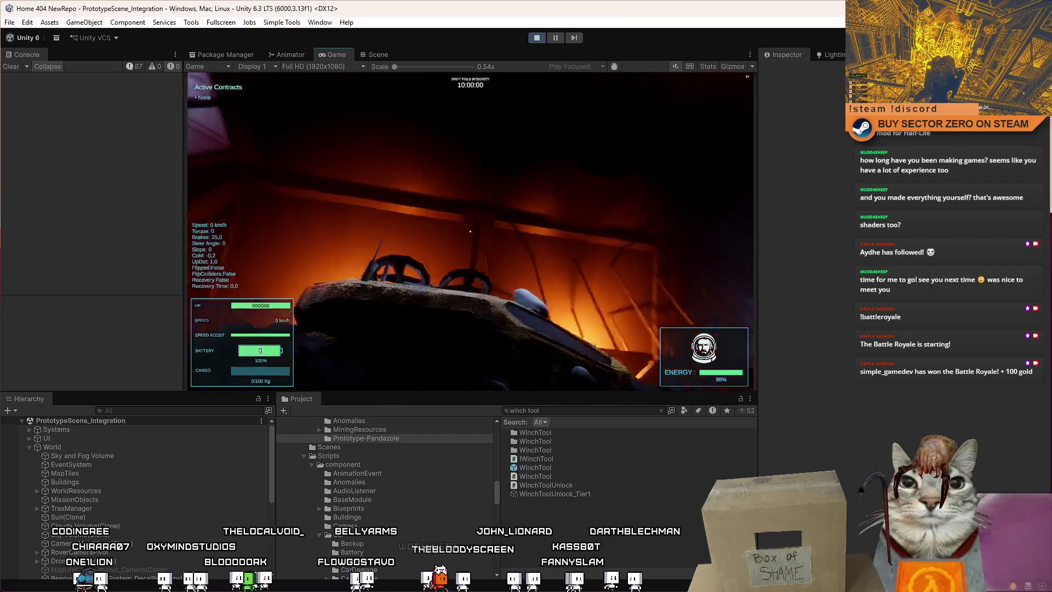
{"action": "key", "text": "Escape"}
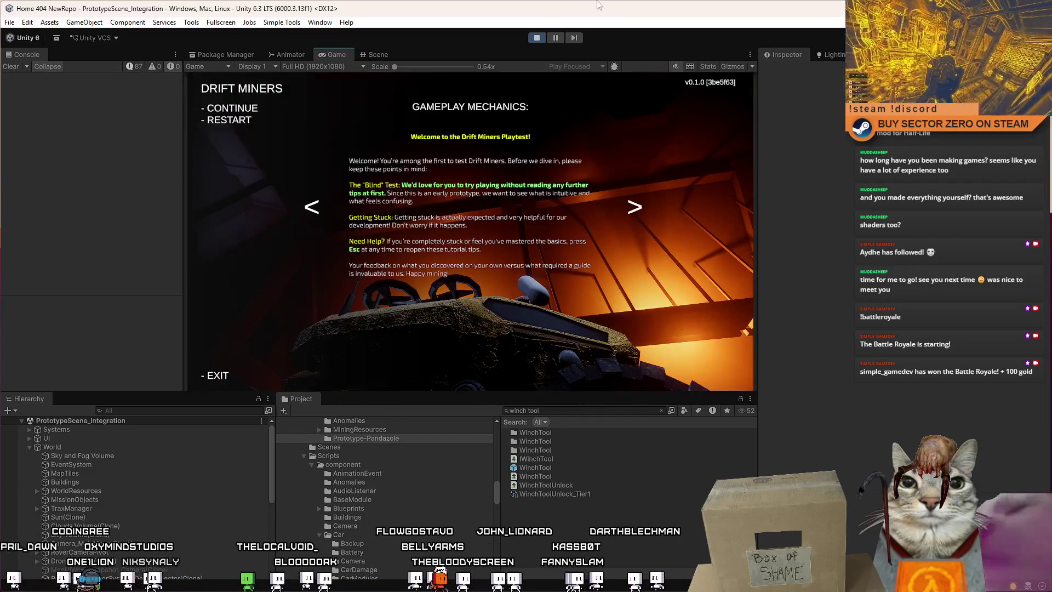
Resume play, switch to the Scene view and search the Hierarchy for 'car prototype'.
{"action": "key", "text": "Escape"}
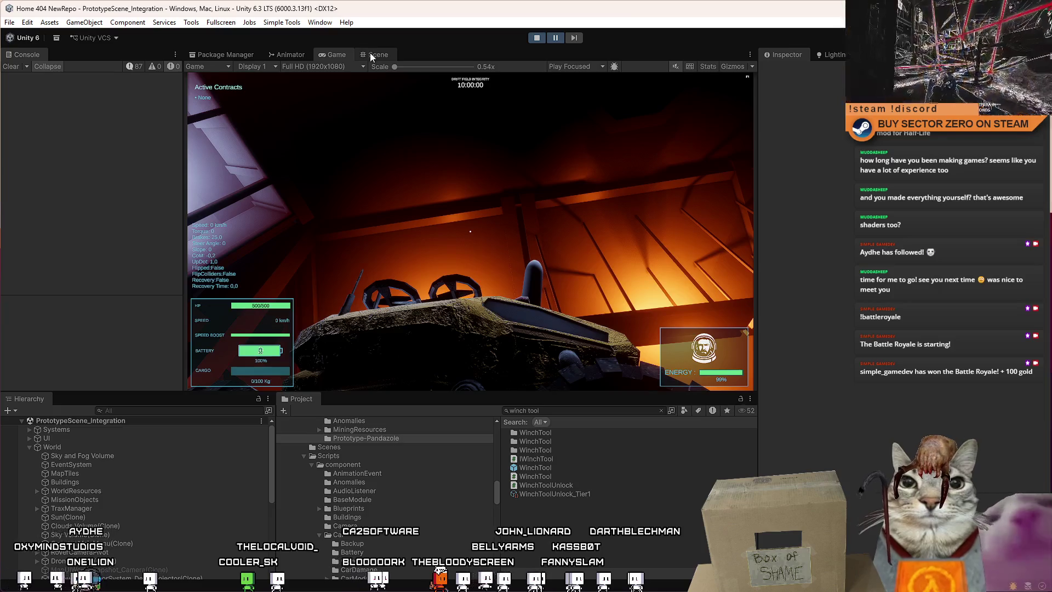
{"action": "left_click", "coordinate": [369, 53]}
{"action": "left_click", "coordinate": [347, 53]}
{"action": "left_click", "coordinate": [377, 54]}
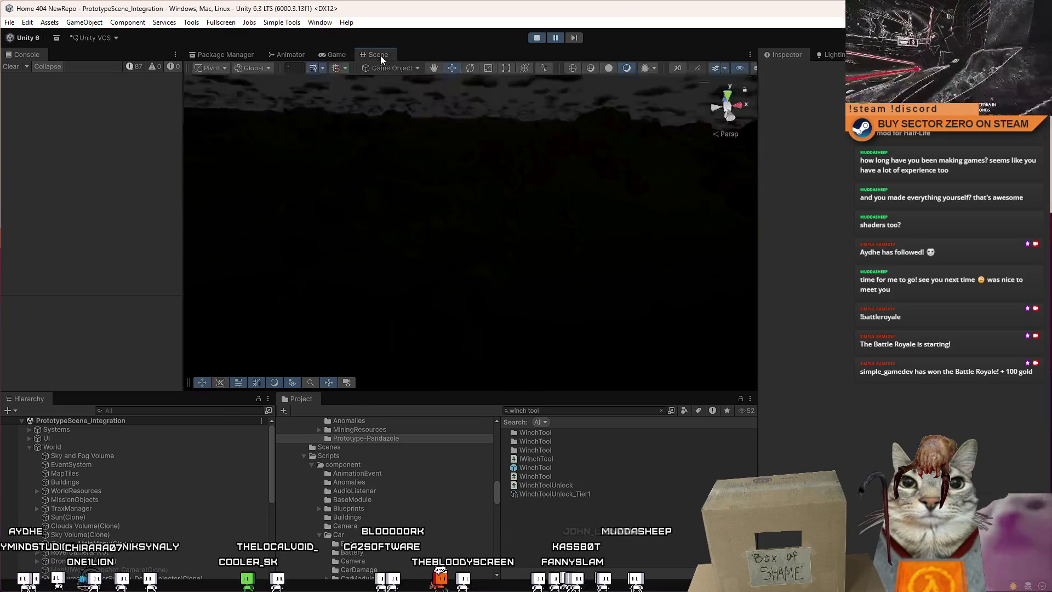
{"action": "left_click", "coordinate": [172, 408]}
{"action": "type", "text": "car prototype"}
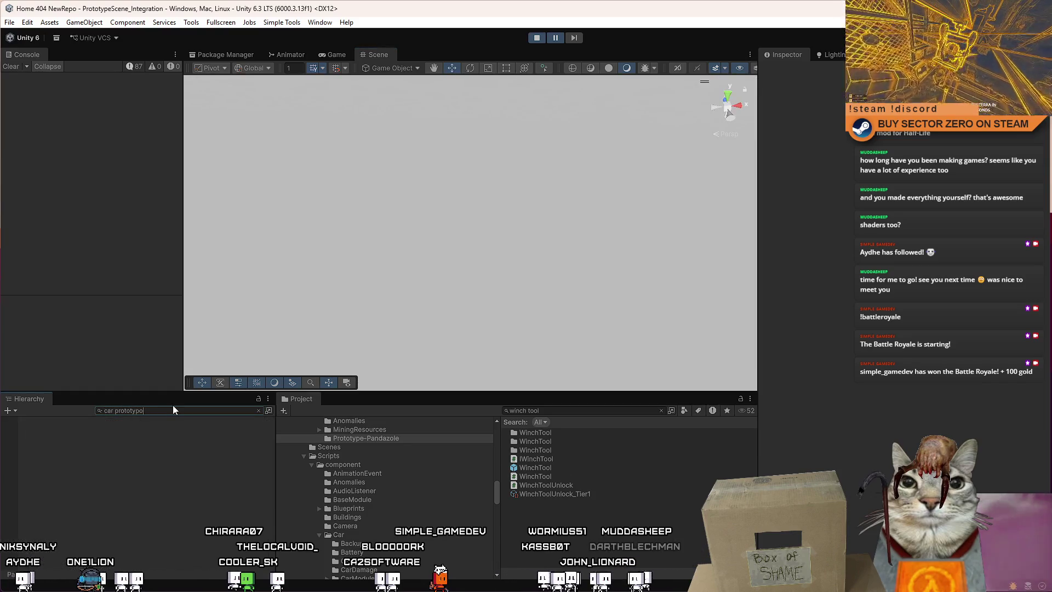
Select SimplePrototypeCar(Clone) and clear the Hierarchy search filter.
{"action": "left_click", "coordinate": [133, 430]}
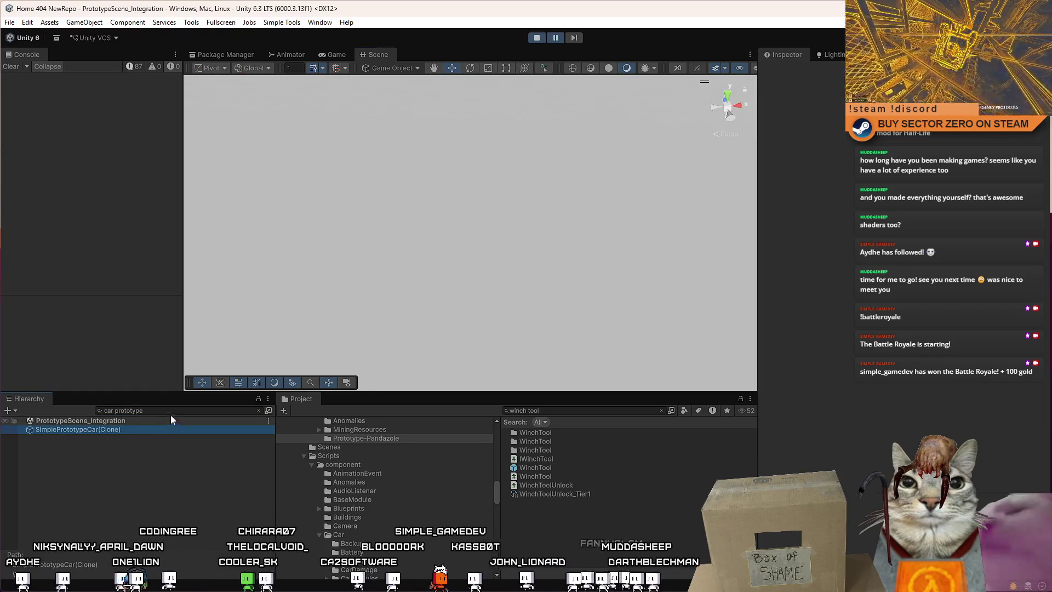
{"action": "left_click", "coordinate": [179, 411]}
{"action": "key", "text": "ctrl+a"}
{"action": "key", "text": "BackSpace"}
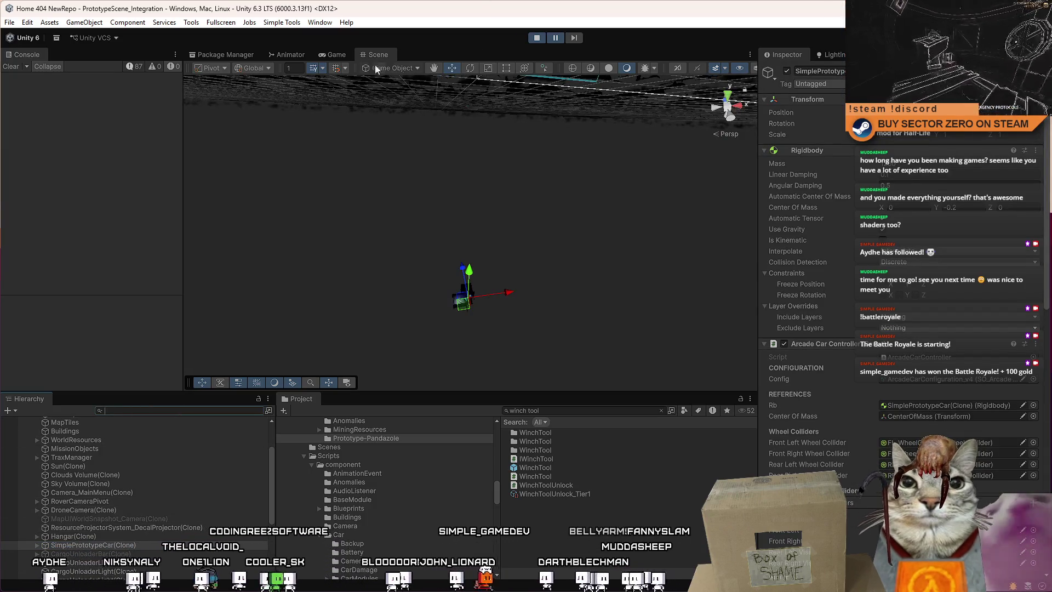
Frame the car in the Scene view and select its Cockpit part.
{"action": "left_click", "coordinate": [336, 54]}
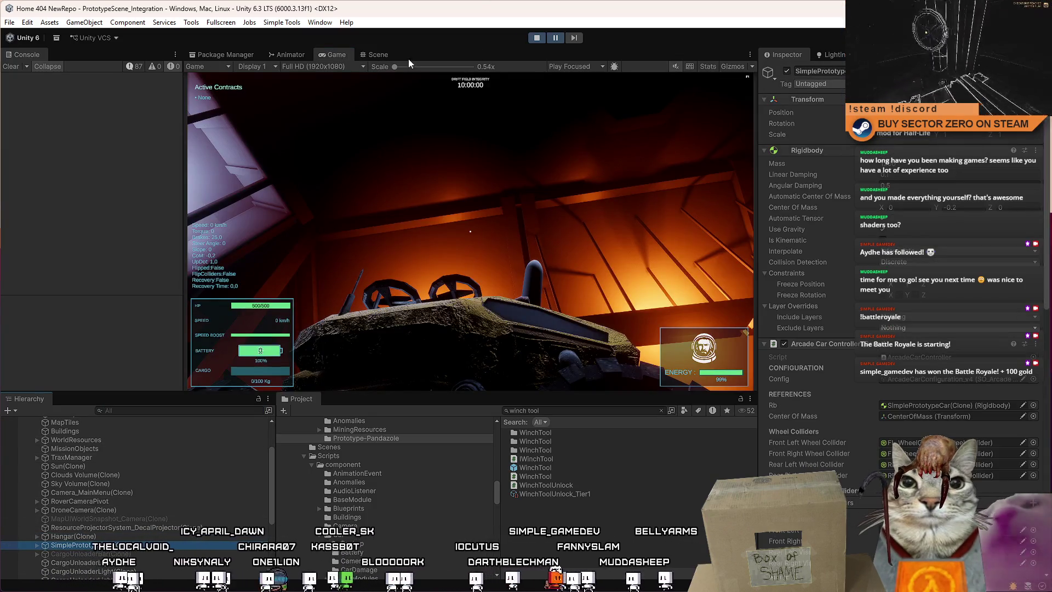
{"action": "left_click", "coordinate": [378, 55]}
{"action": "key", "text": "f"}
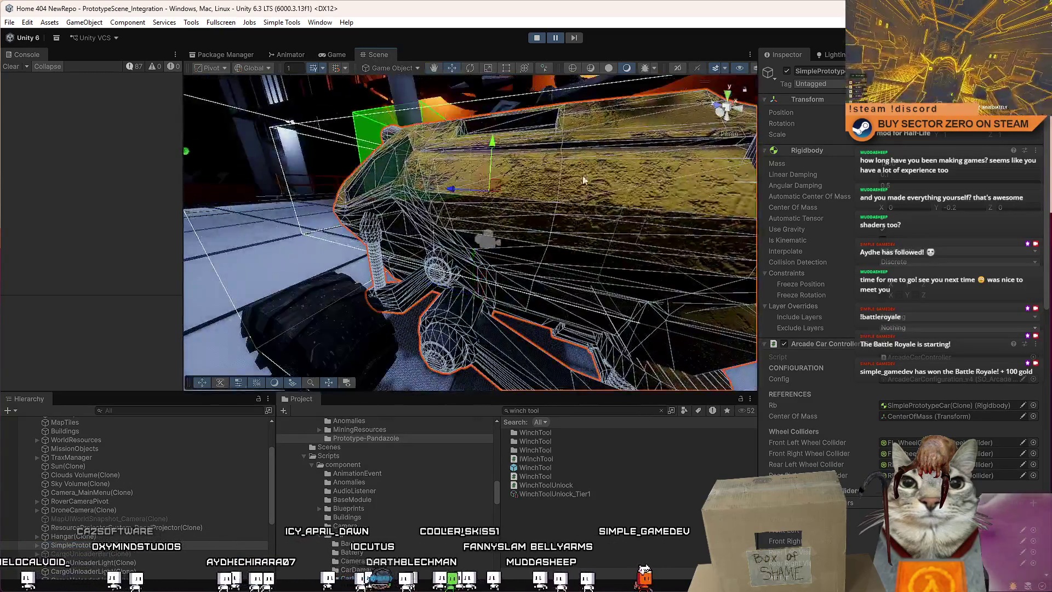
{"action": "left_click", "coordinate": [583, 180]}
Frame the Cockpit, expand its Mesh Renderer and keep Motion Vectors on Force No Motion.
{"action": "key", "text": "f"}
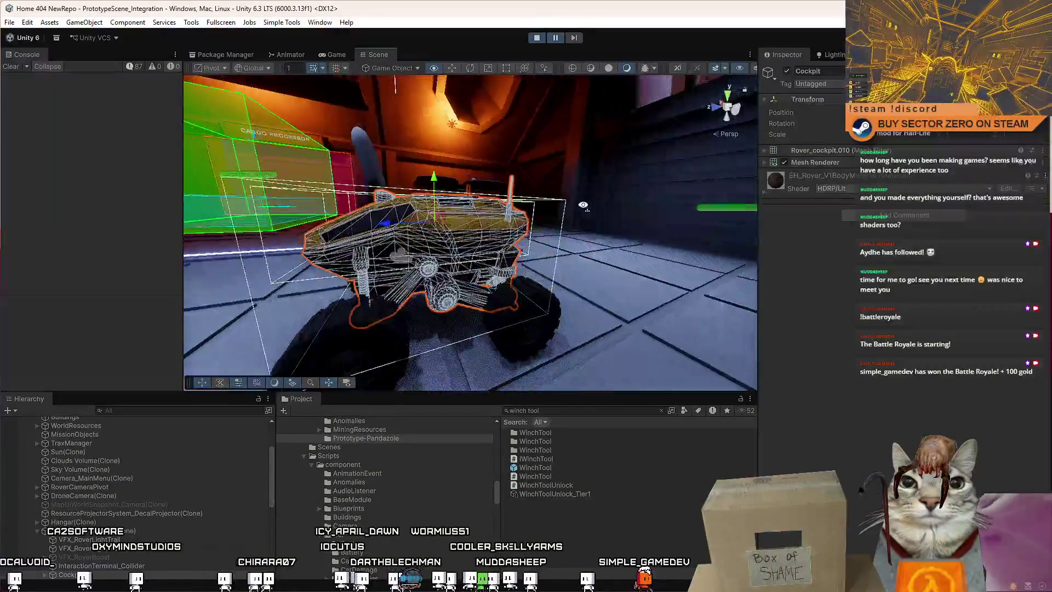
{"action": "left_click", "coordinate": [765, 162]}
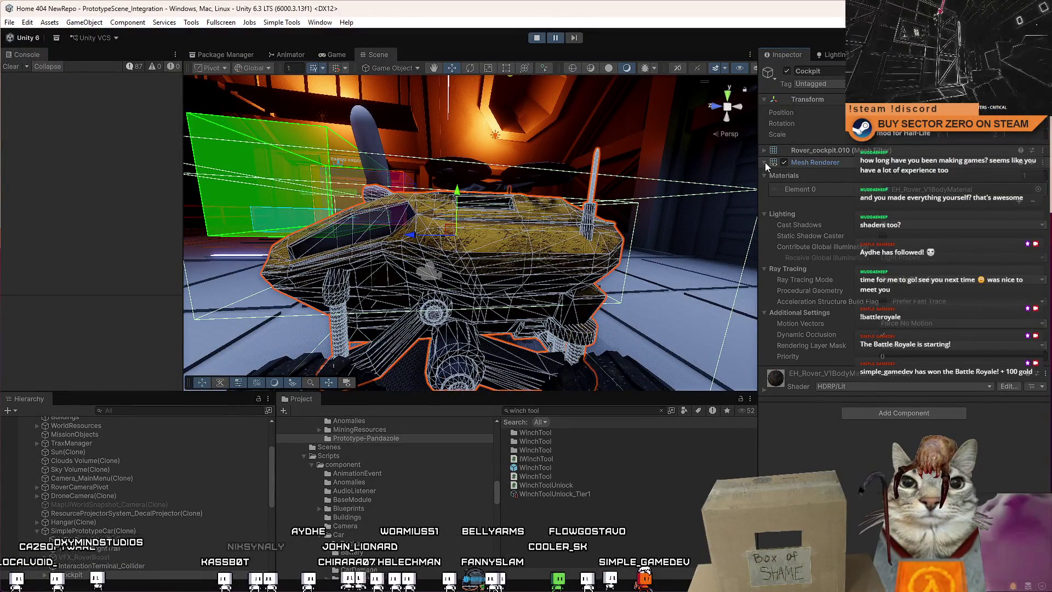
{"action": "left_click_drag", "start_coordinate": [493, 263], "coordinate": [507, 271]}
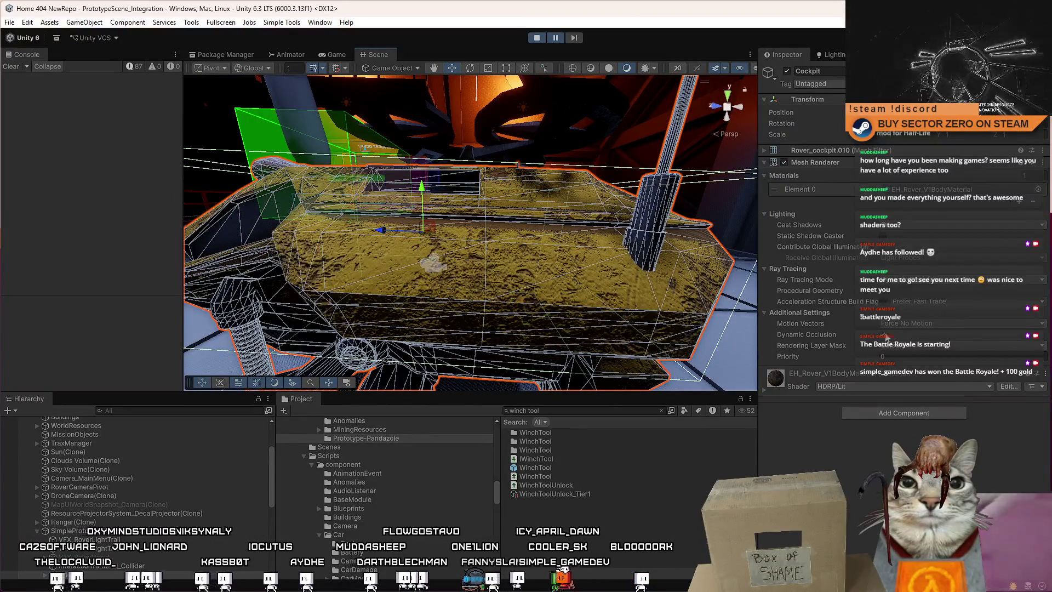
{"action": "left_click", "coordinate": [909, 325]}
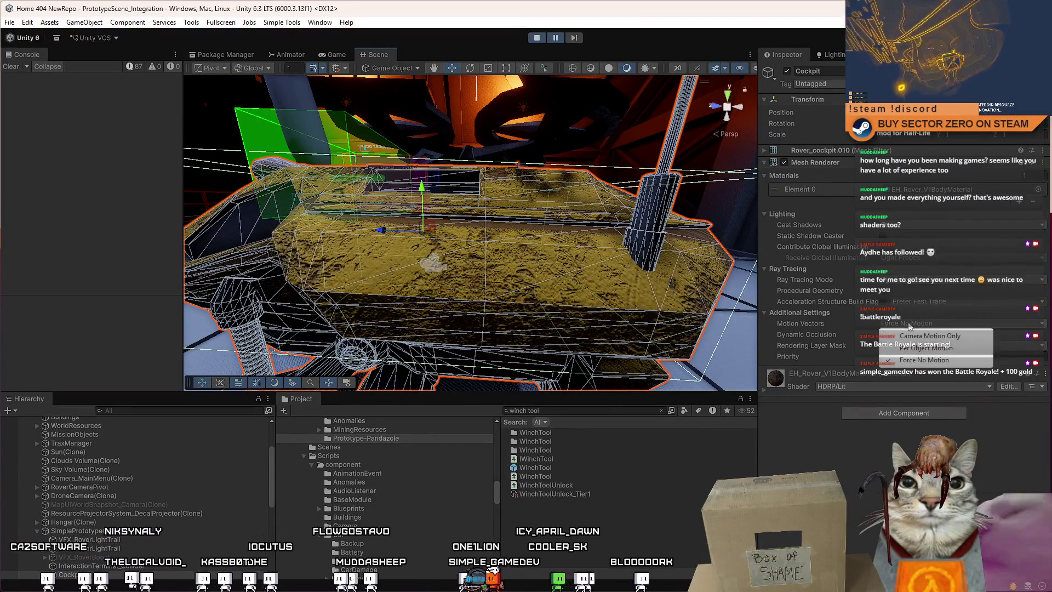
{"action": "left_click", "coordinate": [923, 360]}
Orbit around the cockpit, then return to the Game view and dismiss the tutorial menu.
{"action": "left_click_drag", "start_coordinate": [537, 164], "coordinate": [557, 126]}
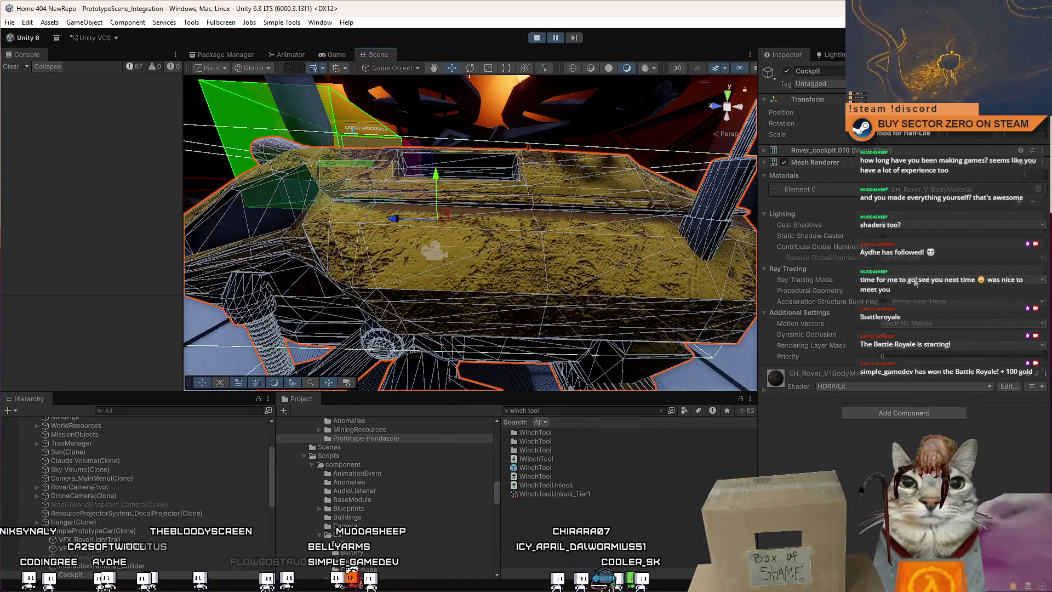
{"action": "left_click", "coordinate": [332, 54]}
{"action": "key", "text": "Escape"}
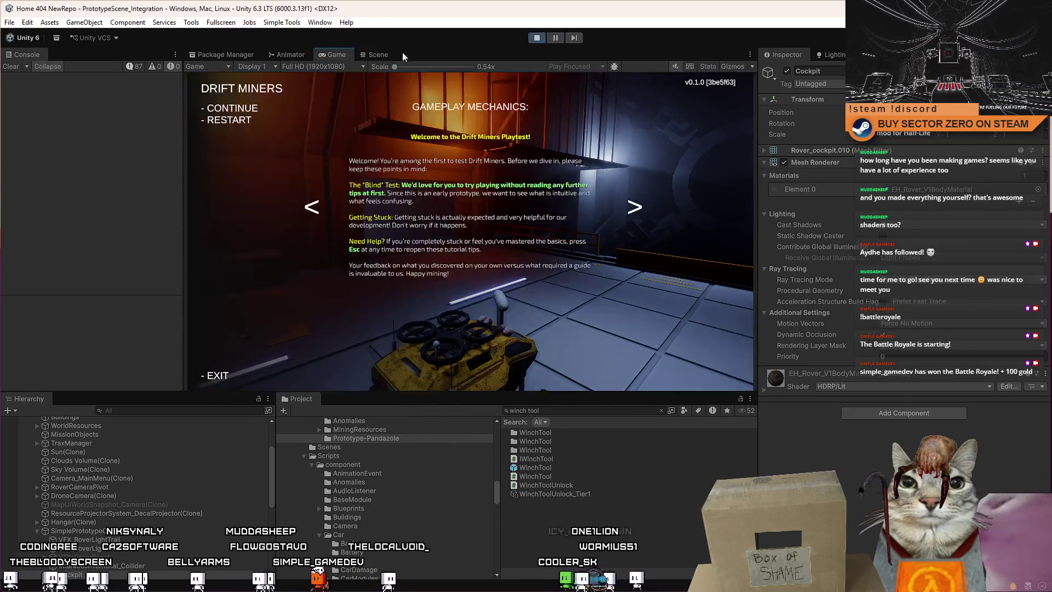
Dismiss the tutorial, maximize the Game view, drive forward with W, brake with S, then pause play.
{"action": "key", "text": "Escape"}
{"action": "double_click", "coordinate": [338, 54]}
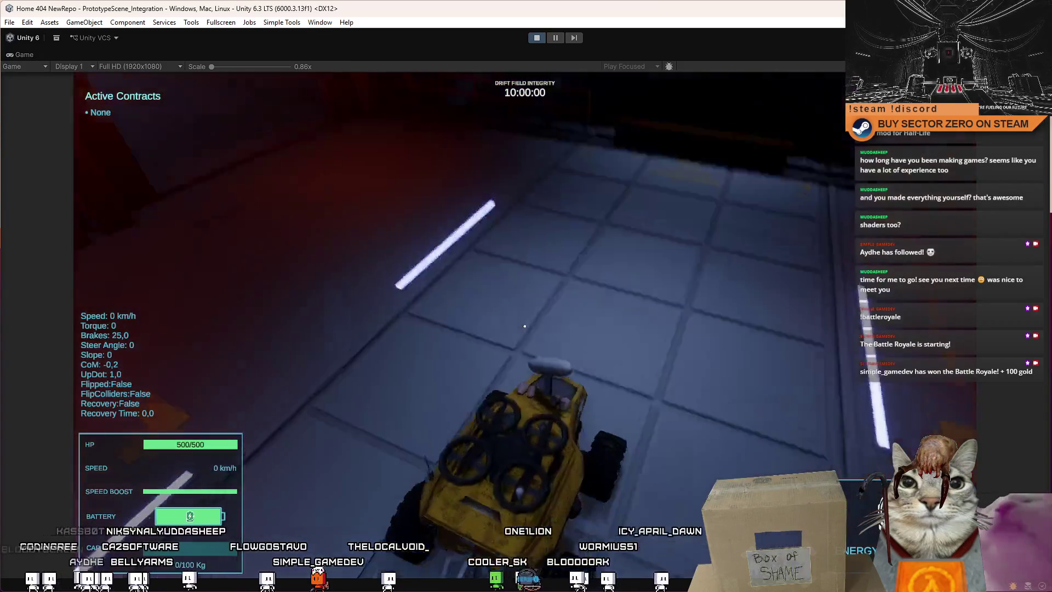
{"action": "key", "text": "w"}
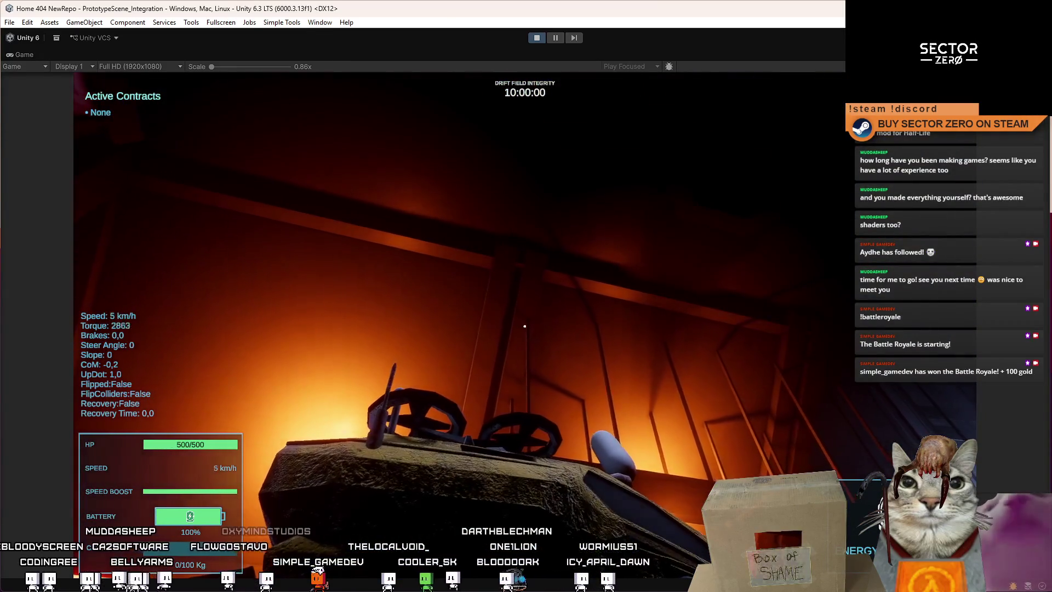
{"action": "key", "text": "s"}
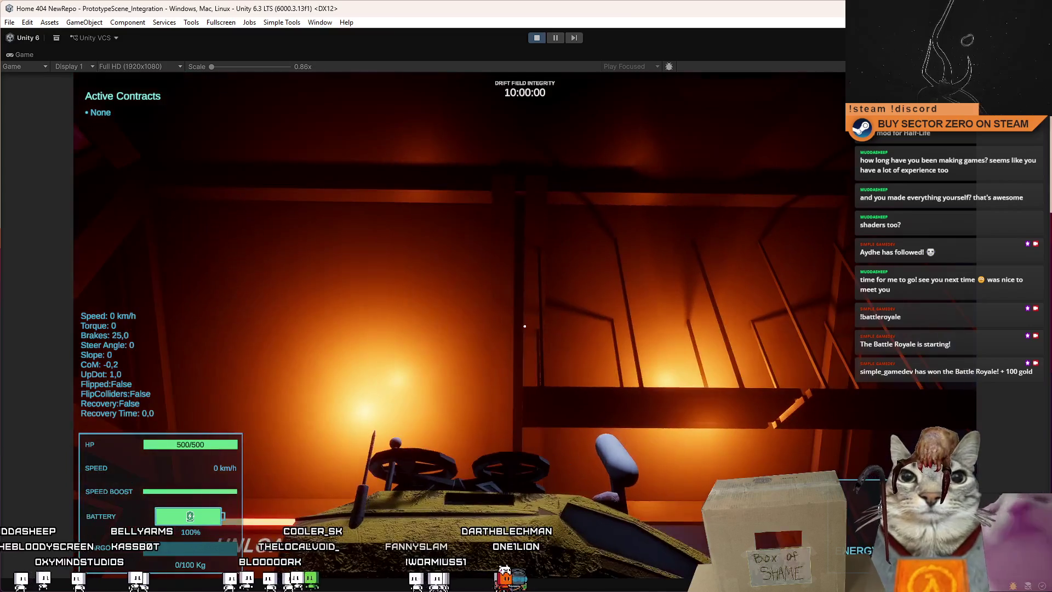
{"action": "key", "text": "Escape"}
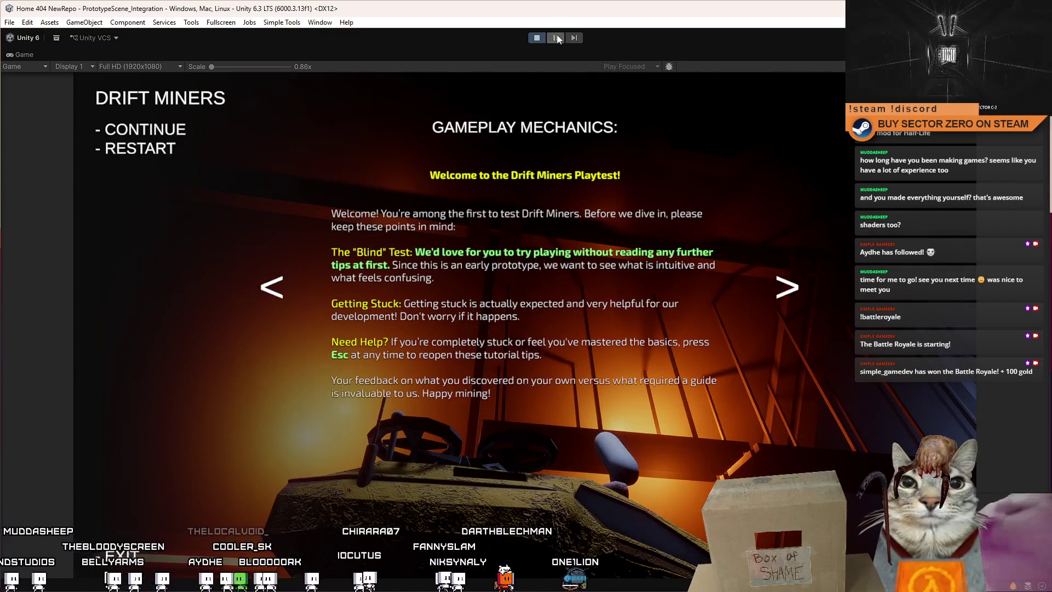
{"action": "left_click", "coordinate": [556, 37]}
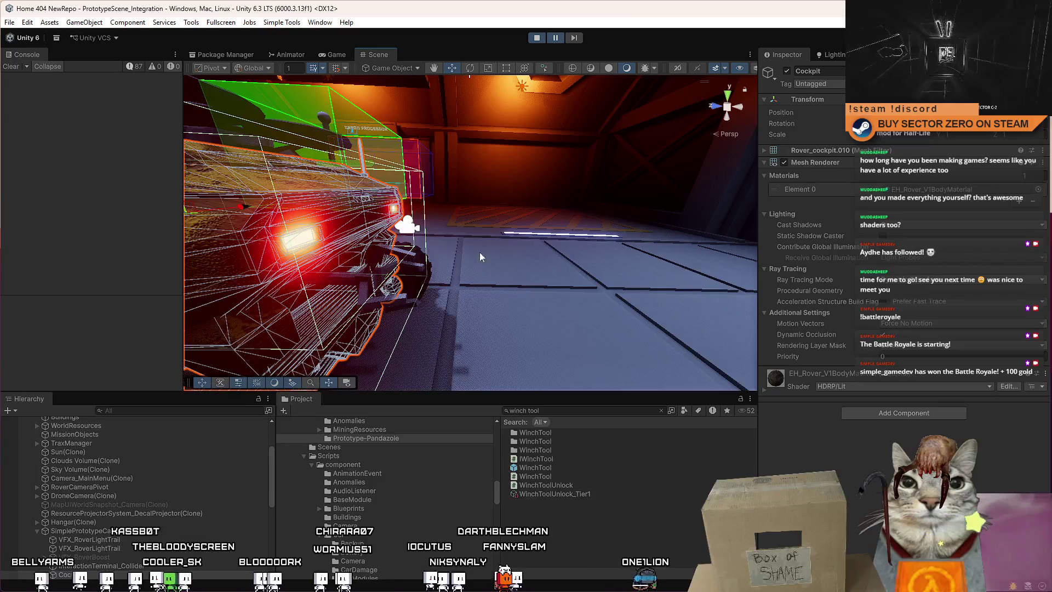
Frame the rover in the Scene view and select the EH_Rover_V1BodyMaterial asset.
{"action": "key", "text": "f"}
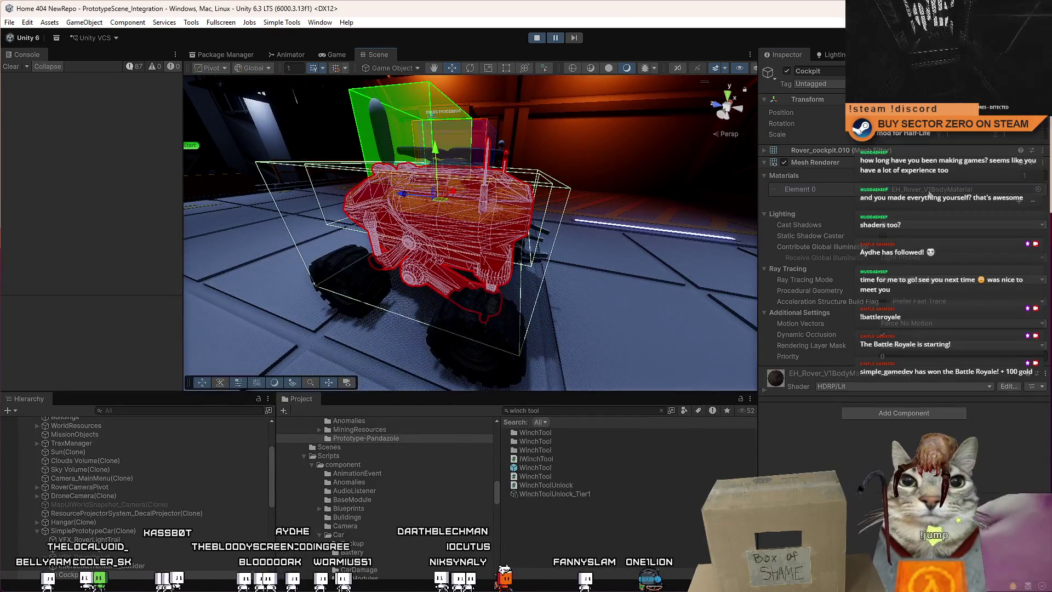
{"action": "left_click", "coordinate": [931, 189]}
{"action": "left_click", "coordinate": [570, 449]}
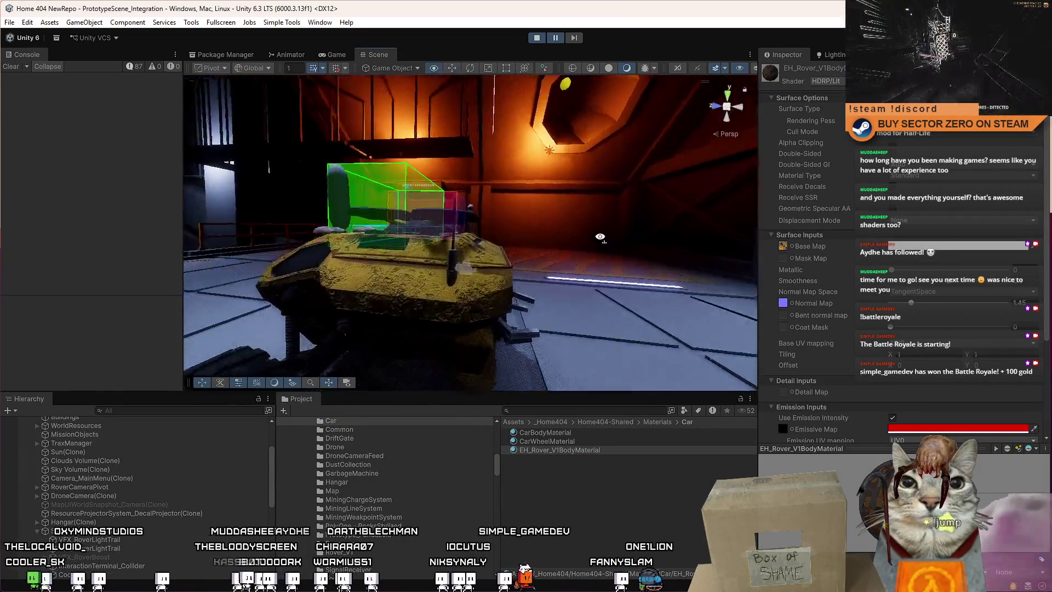
{"action": "left_click_drag", "start_coordinate": [541, 248], "coordinate": [554, 300]}
Tune the body material's normal map strength from 0.49 up to 0.99 while resuming the game.
{"action": "left_click", "coordinate": [899, 304]}
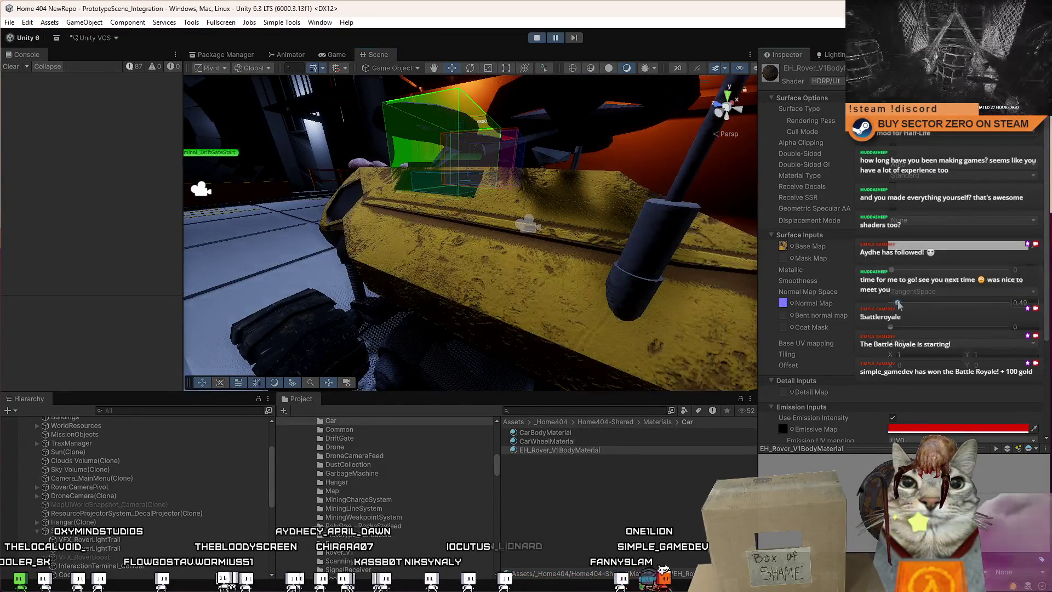
{"action": "left_click", "coordinate": [336, 55]}
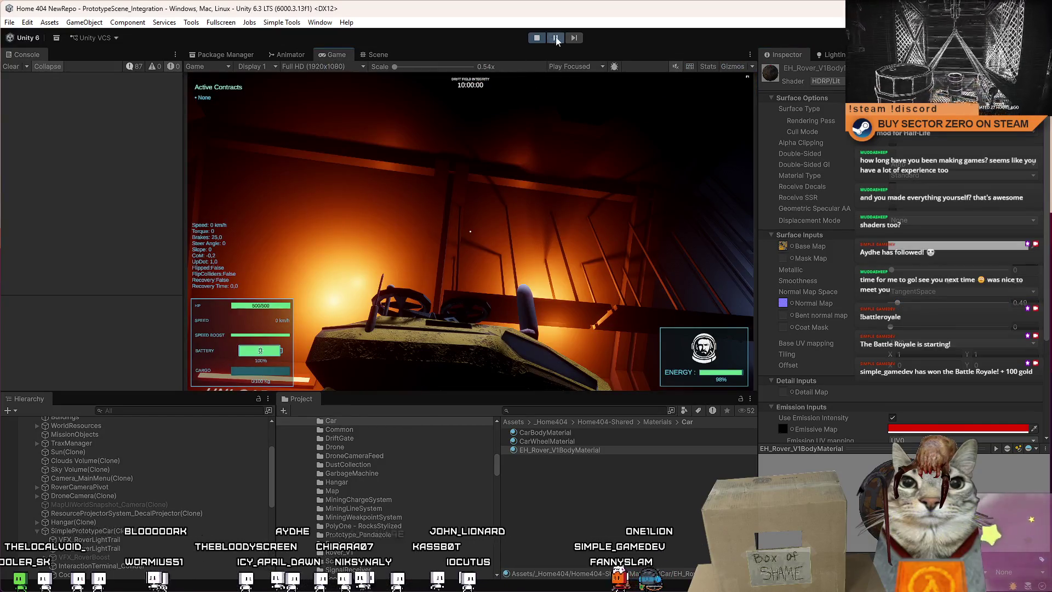
{"action": "left_click", "coordinate": [555, 38]}
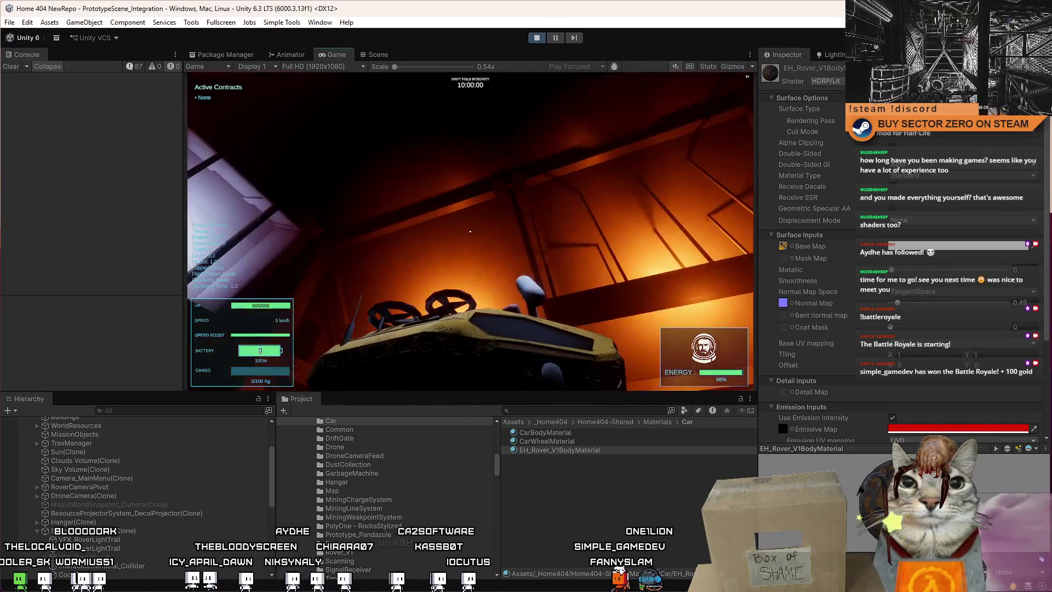
{"action": "key", "text": "Escape"}
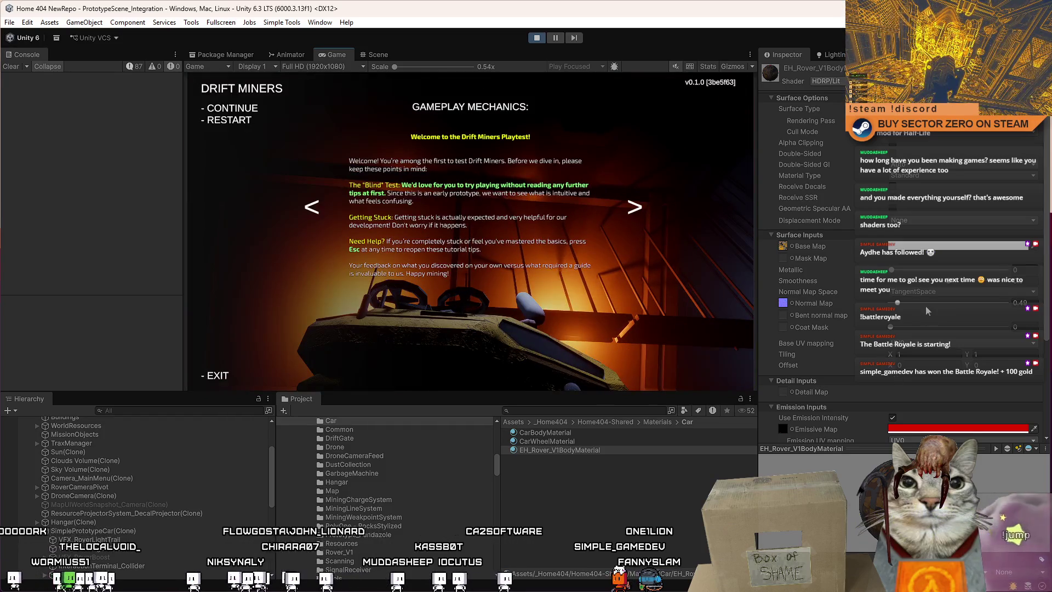
{"action": "key", "text": "Escape"}
{"action": "left_click", "coordinate": [912, 304]}
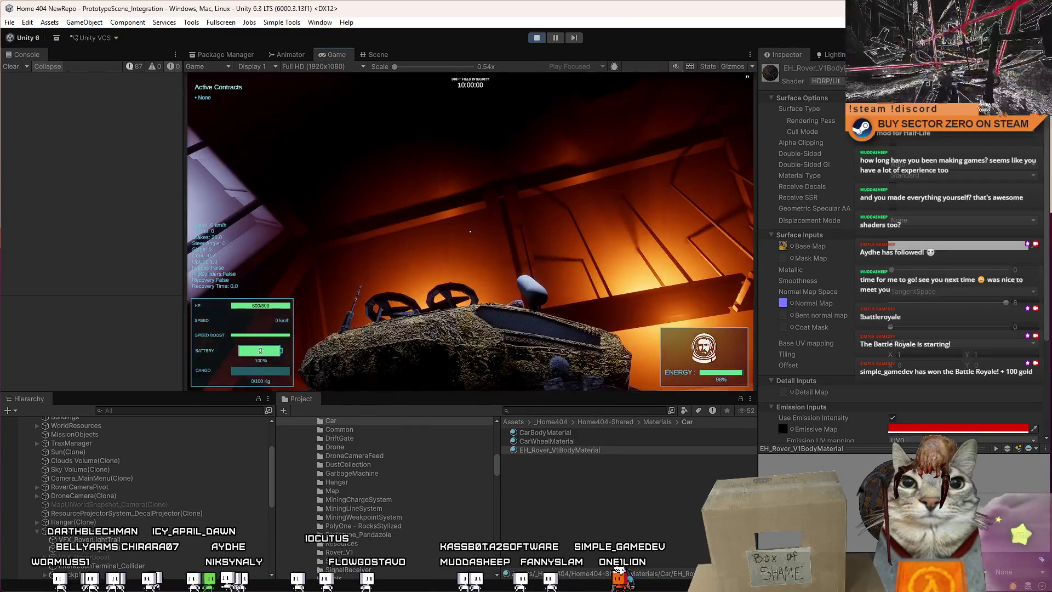
{"action": "key", "text": "Escape"}
{"action": "key", "text": "Escape"}
{"action": "left_click", "coordinate": [905, 304]}
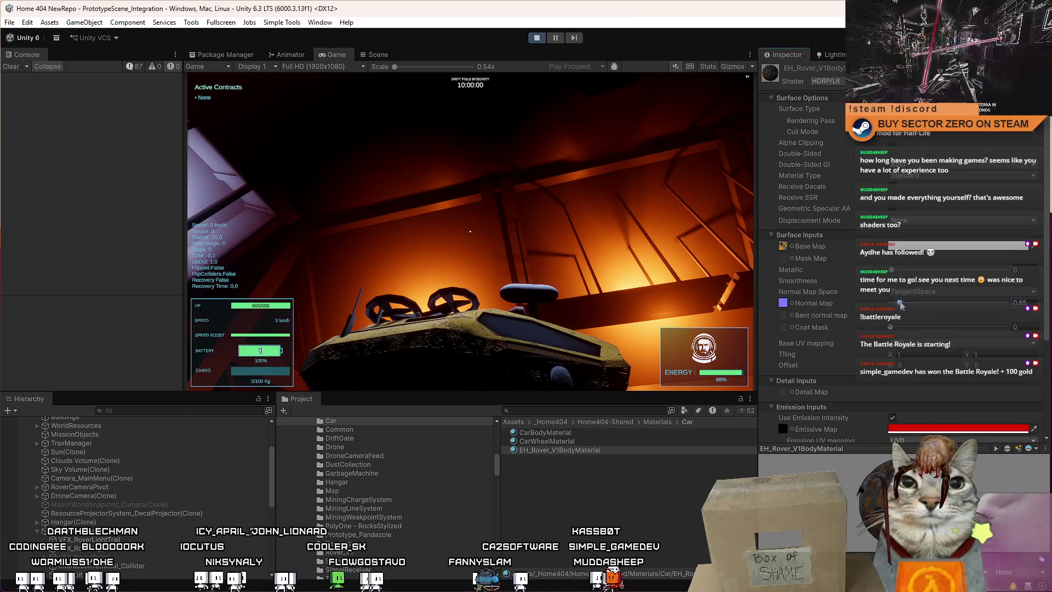
{"action": "left_click", "coordinate": [918, 293]}
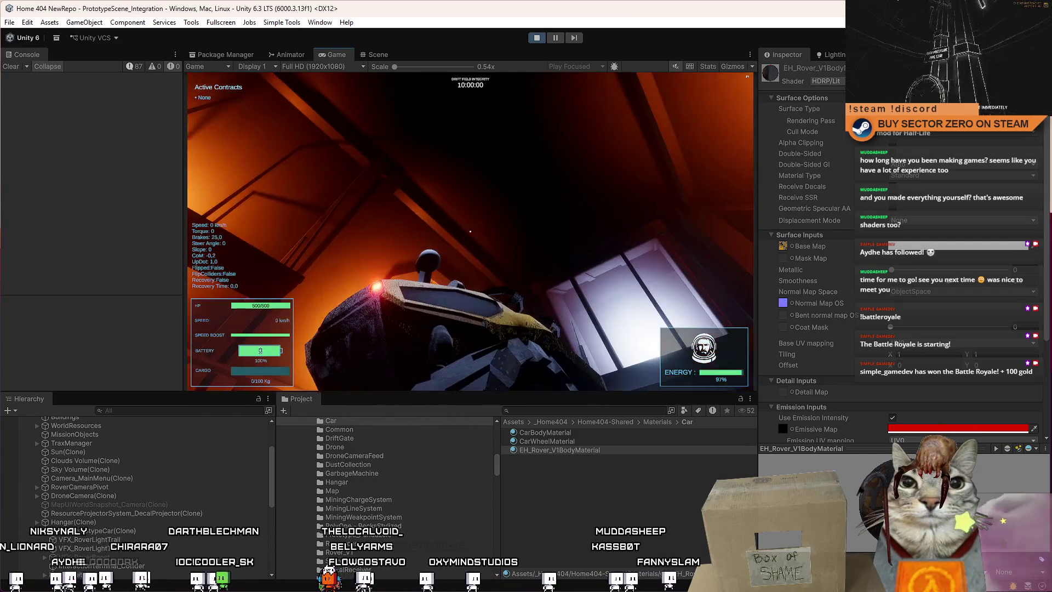
Raise the body material's Metallic to 0.938, check it in game, then settle it at 0.153.
{"action": "key", "text": "Escape"}
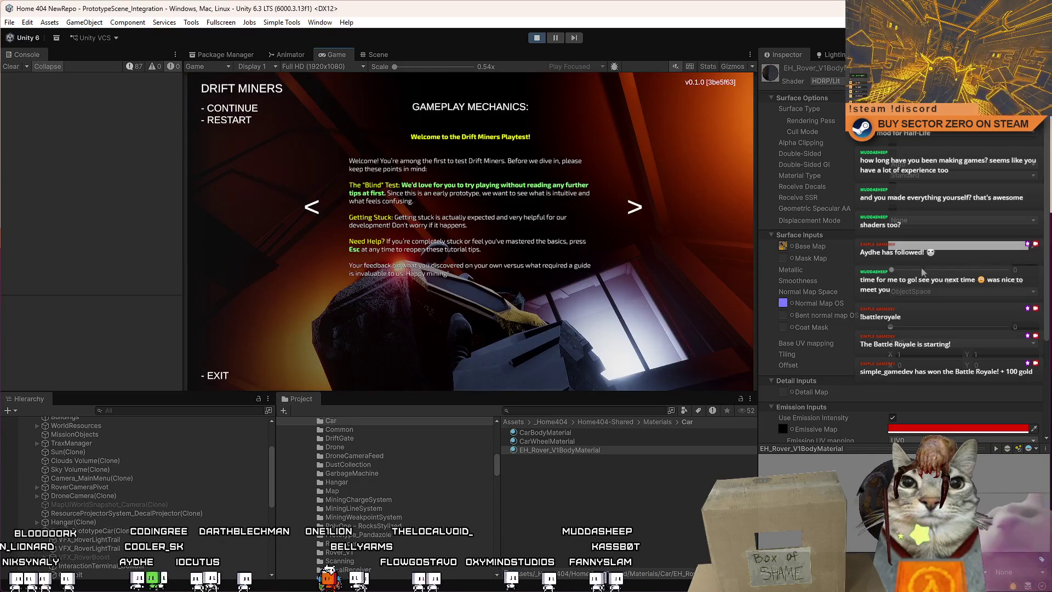
{"action": "key", "text": "Escape"}
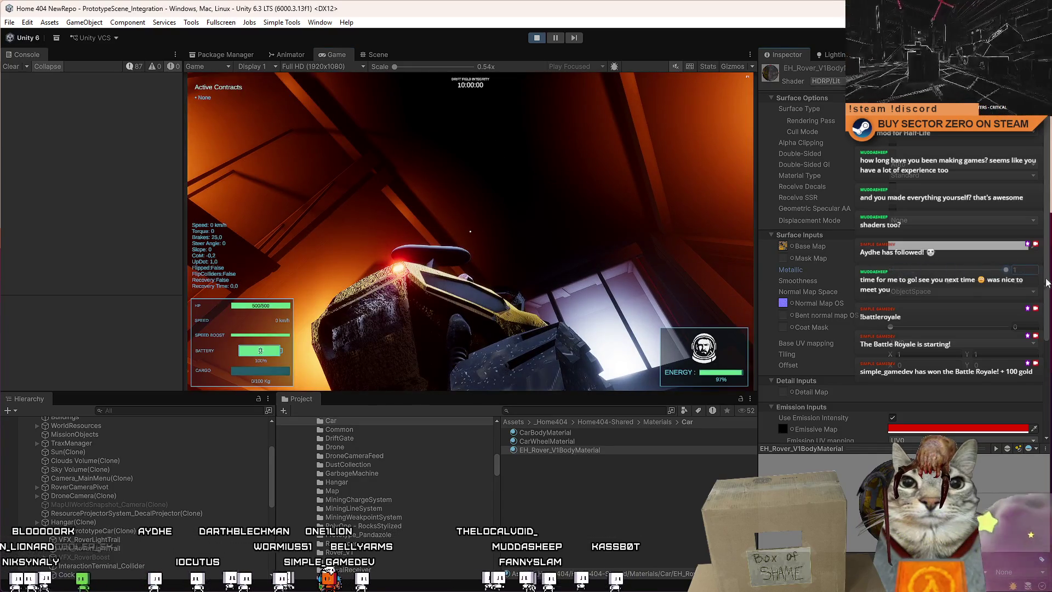
{"action": "left_click_drag", "start_coordinate": [856, 277], "coordinate": [1013, 279]}
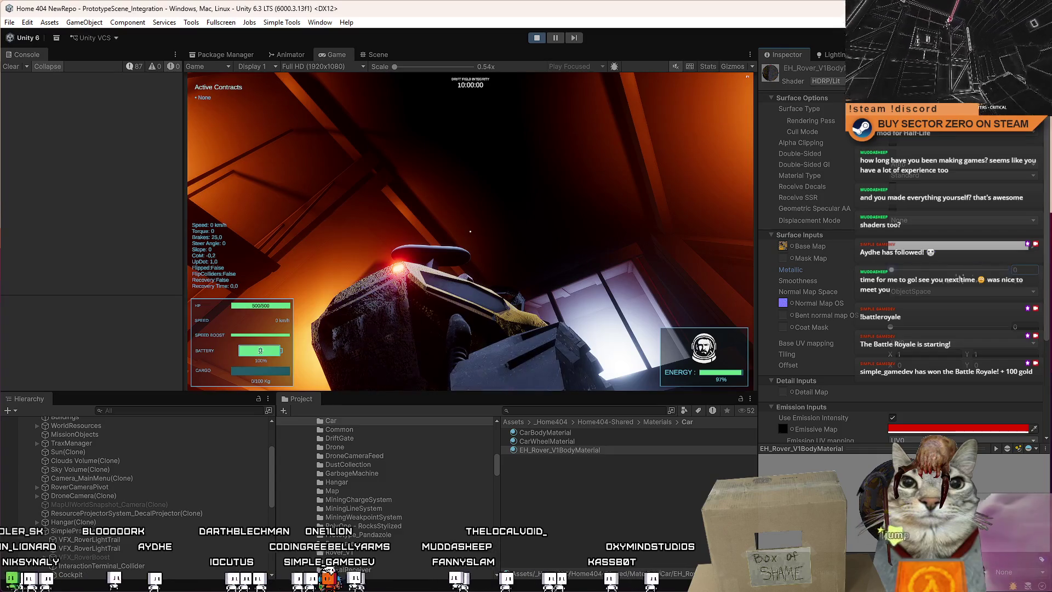
{"action": "left_click", "coordinate": [641, 281]}
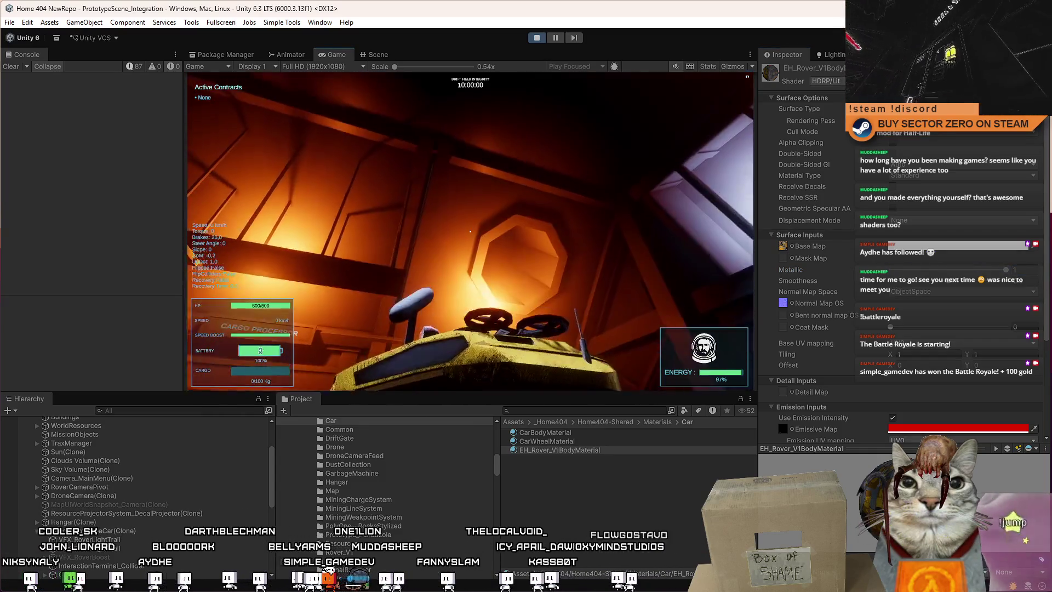
{"action": "key", "text": "Escape"}
{"action": "key", "text": "Escape"}
{"action": "left_click", "coordinate": [909, 270]}
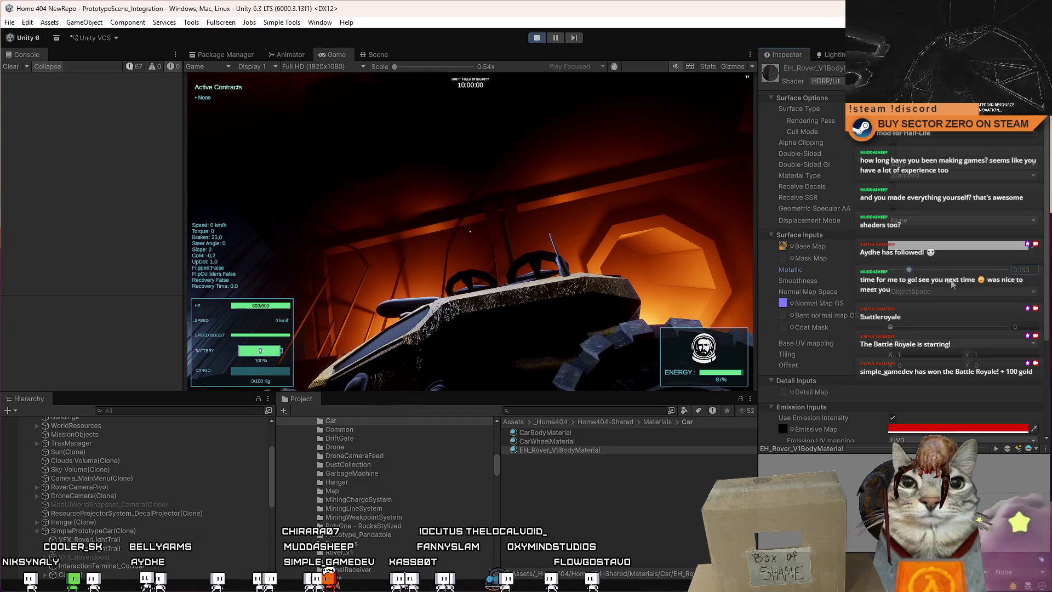
Lower the material's Smoothness so the rover looks dull and check it in the game.
{"action": "left_click", "coordinate": [986, 278]}
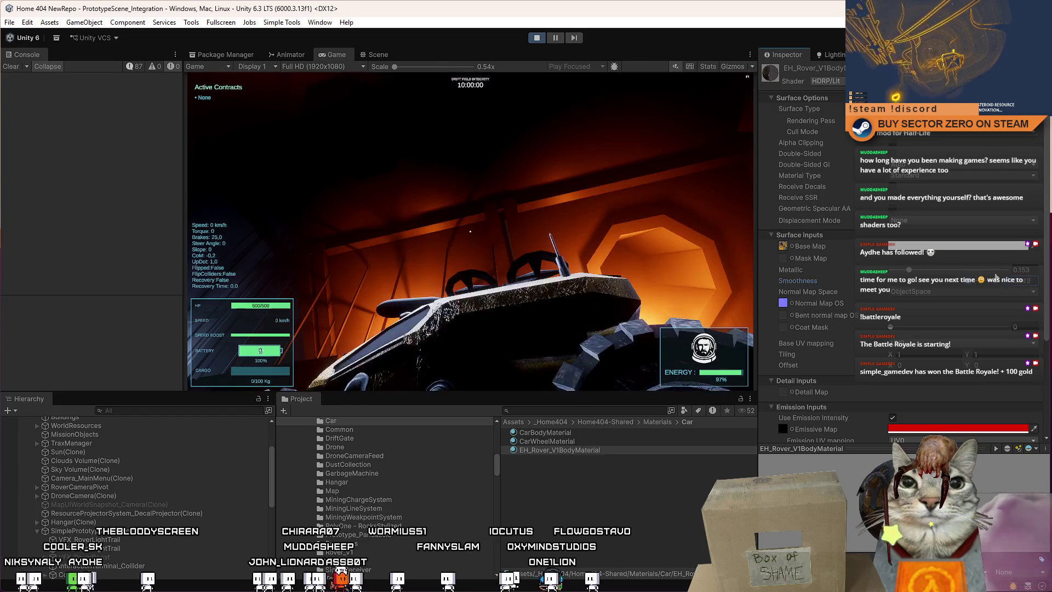
{"action": "left_click_drag", "start_coordinate": [986, 278], "coordinate": [848, 284]}
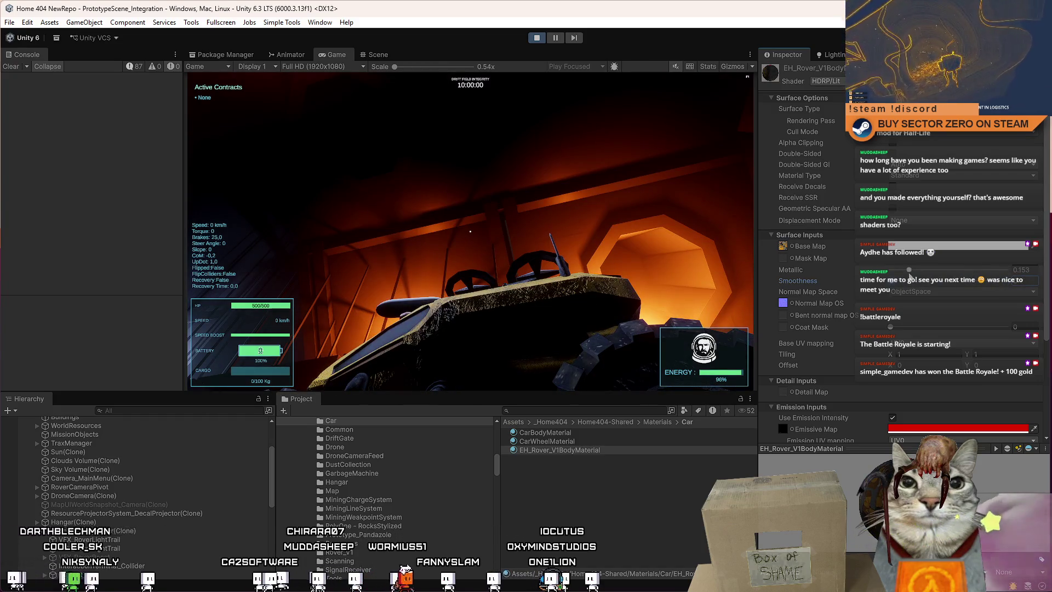
{"action": "left_click", "coordinate": [603, 246]}
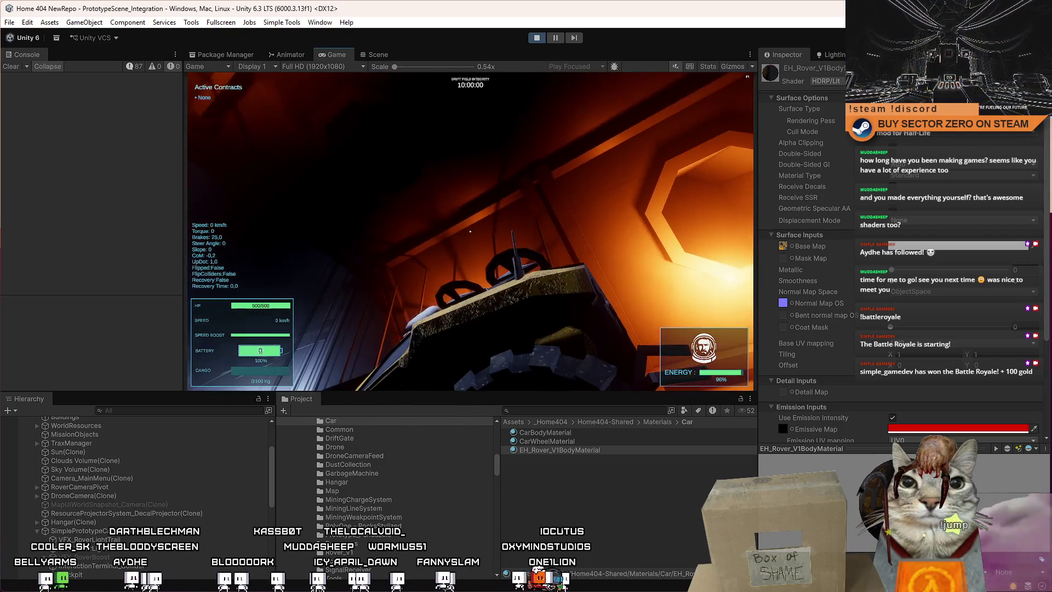
{"action": "key", "text": "Escape"}
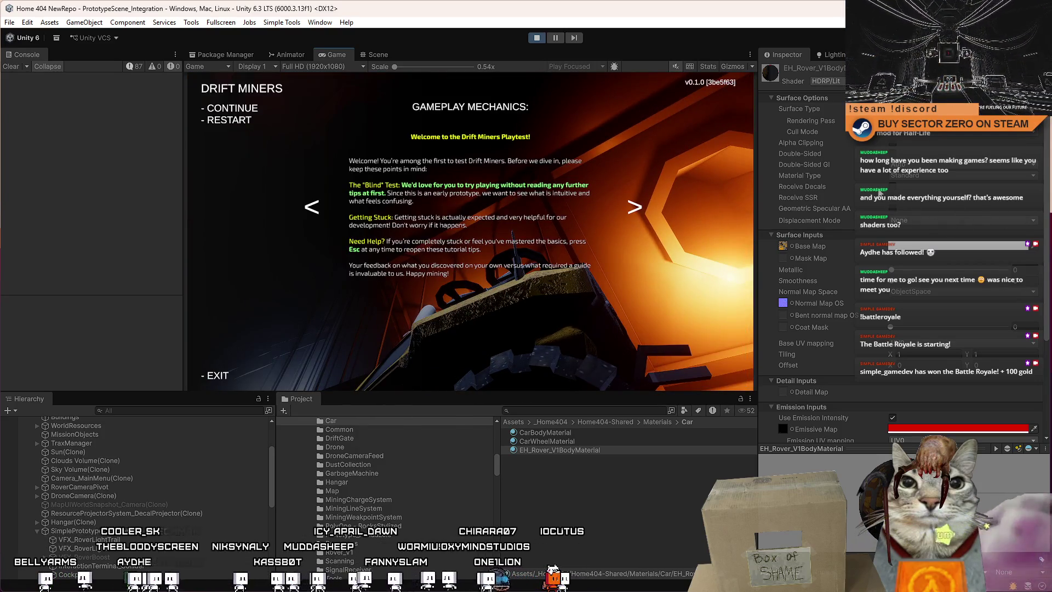
{"action": "key", "text": "Escape"}
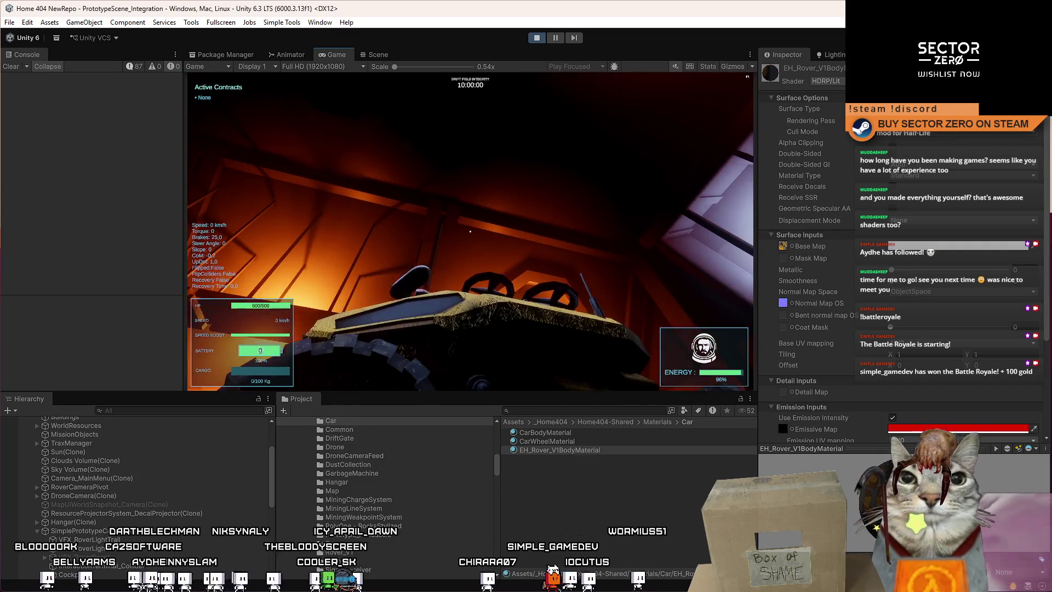
Toggle the tutorial menu off and return focus to the running game.
{"action": "key", "text": "Escape"}
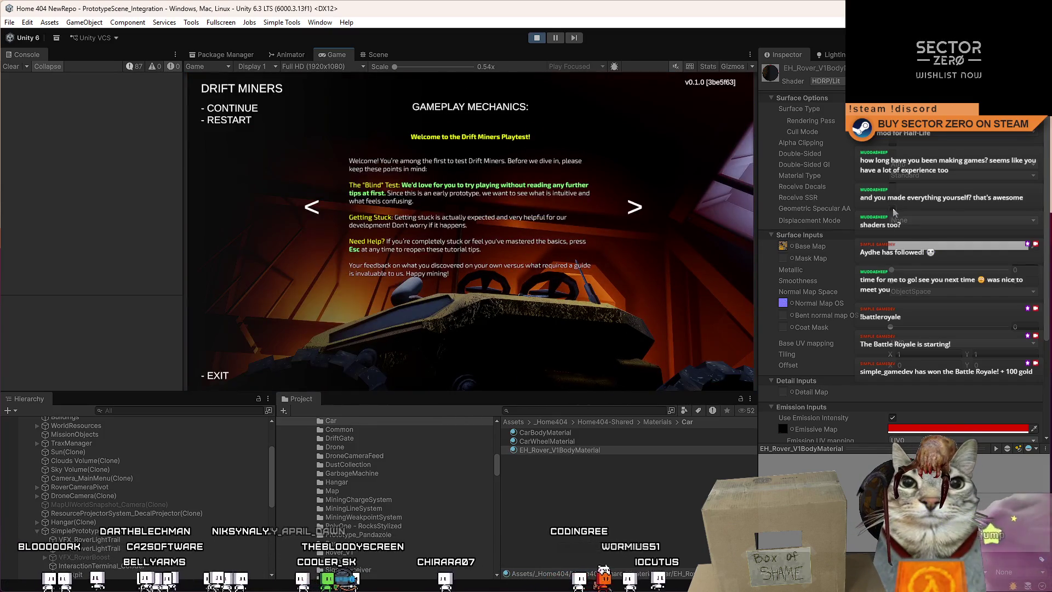
{"action": "key", "text": "Escape"}
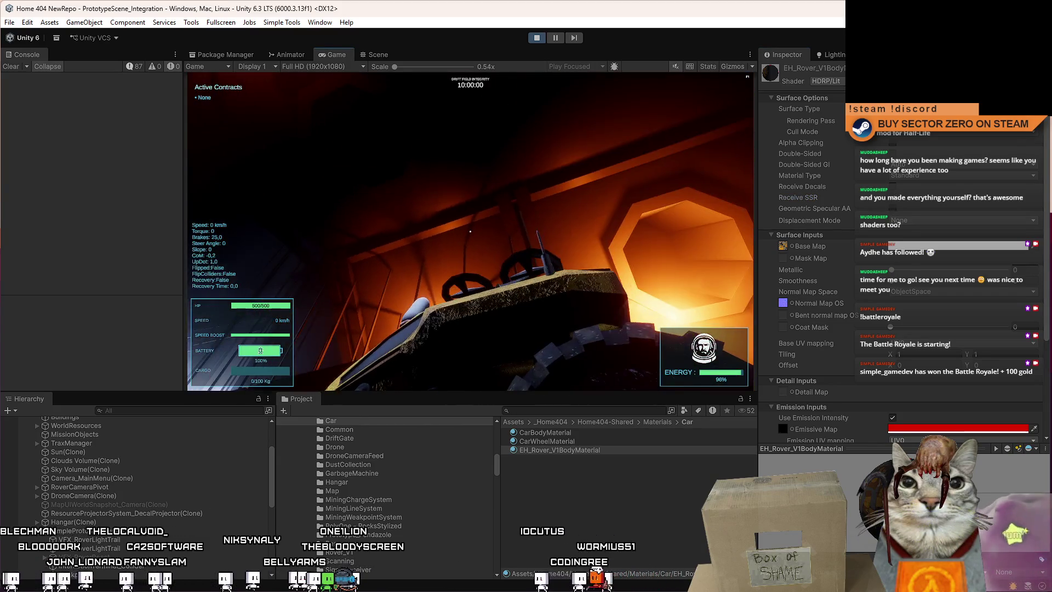
{"action": "key", "text": "Escape"}
{"action": "key", "text": "Escape"}
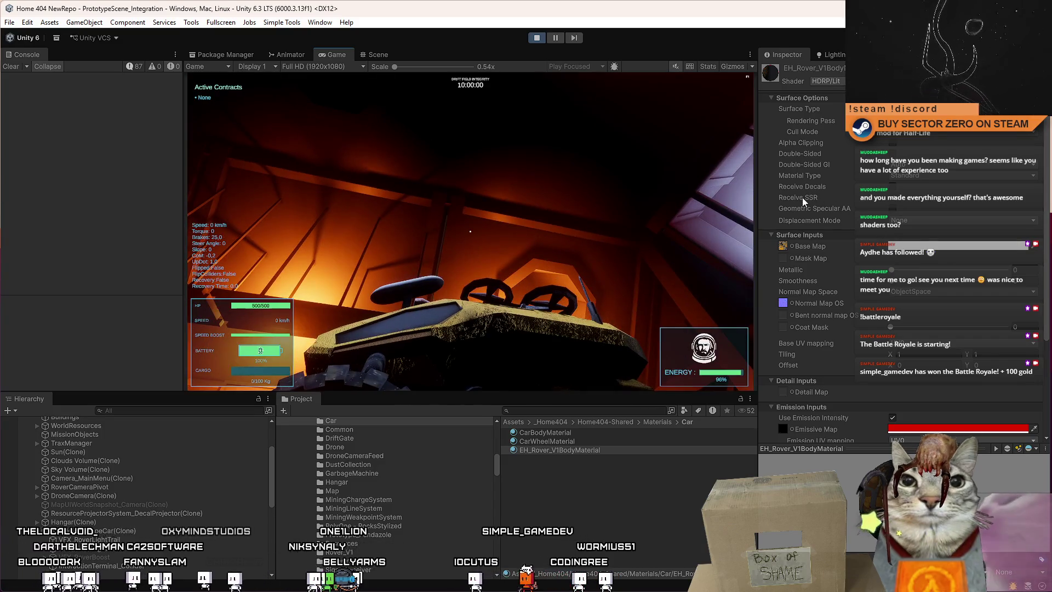
{"action": "left_click", "coordinate": [893, 198]}
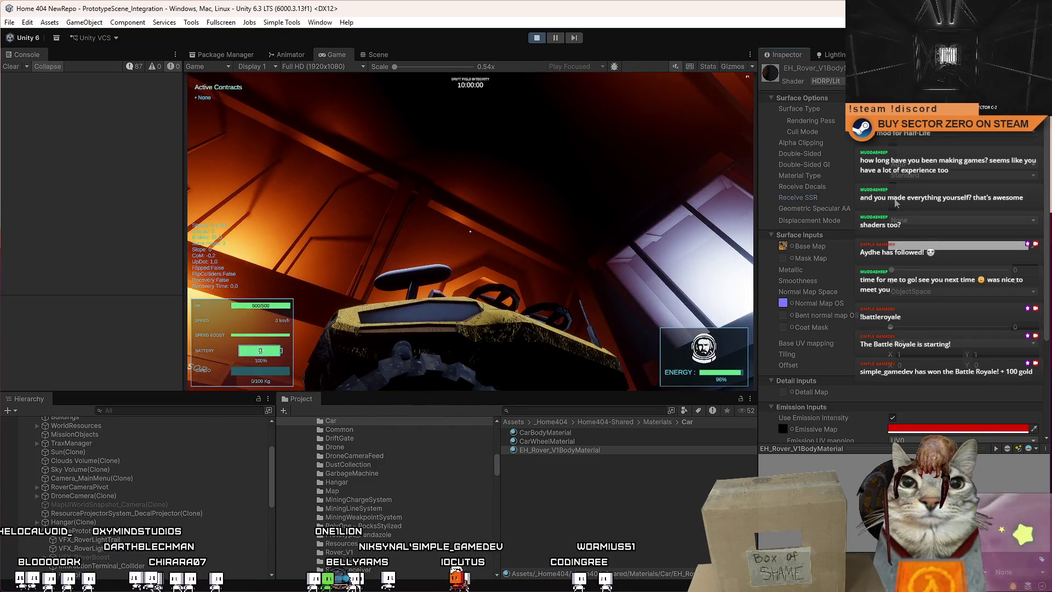
{"action": "left_click", "coordinate": [645, 252]}
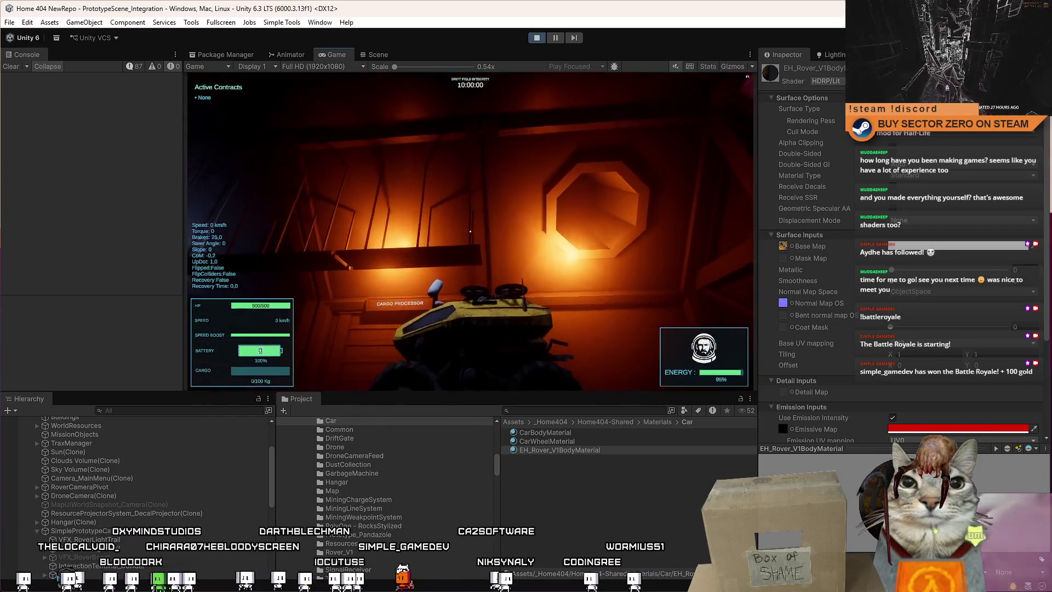
Drive the rover forward, brake briefly, then drive on and steer right up the hill through the gate.
{"action": "key", "text": "w"}
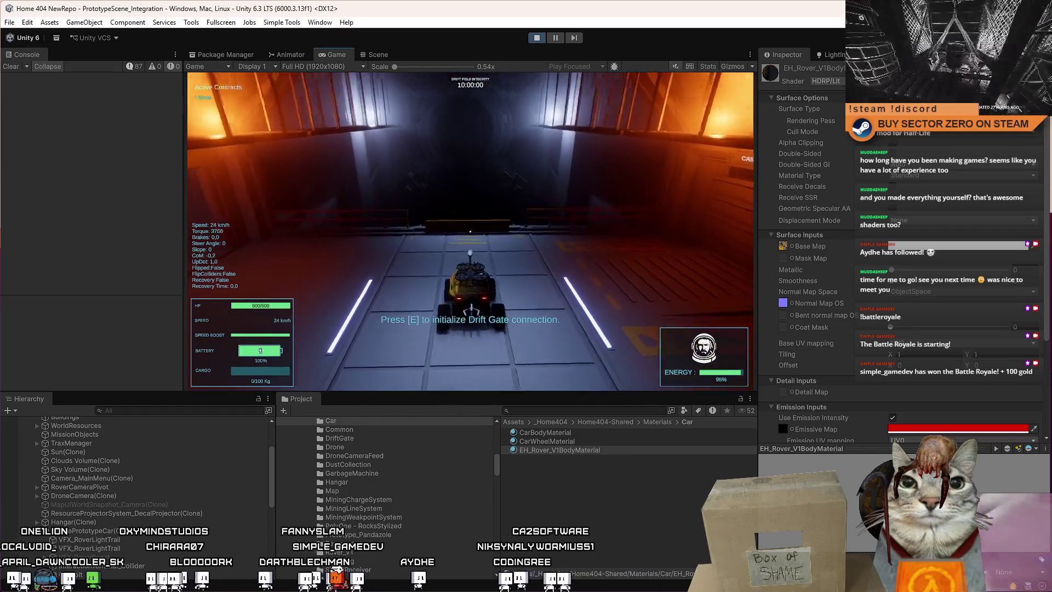
{"action": "key", "text": "s"}
{"action": "key", "text": "w"}
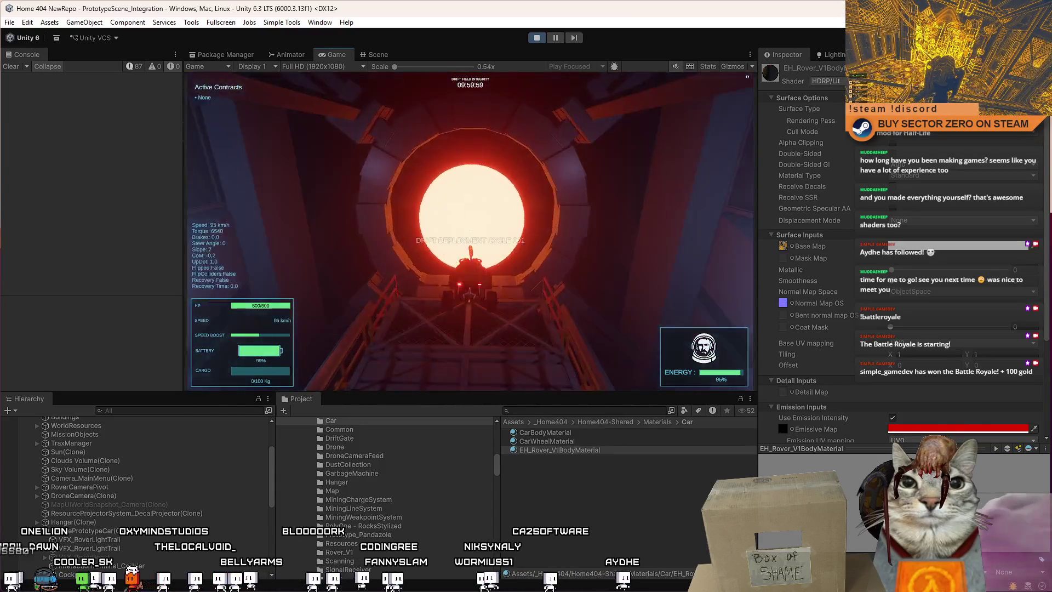
{"action": "key", "text": "d"}
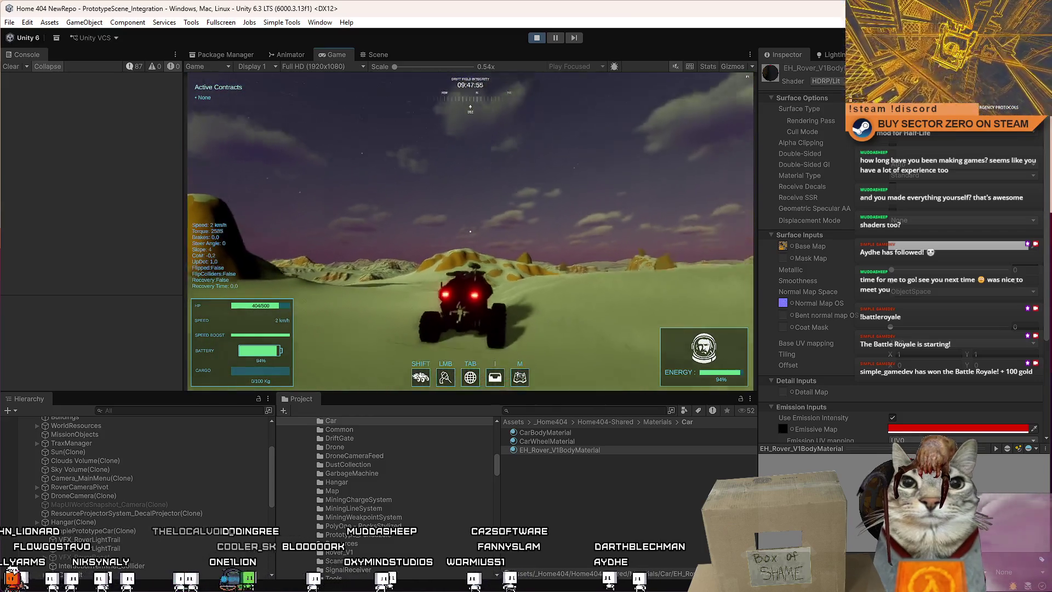
Pause driving and lower the rover body's Metallic value to 0.081, then refocus the game.
{"action": "key", "text": "w"}
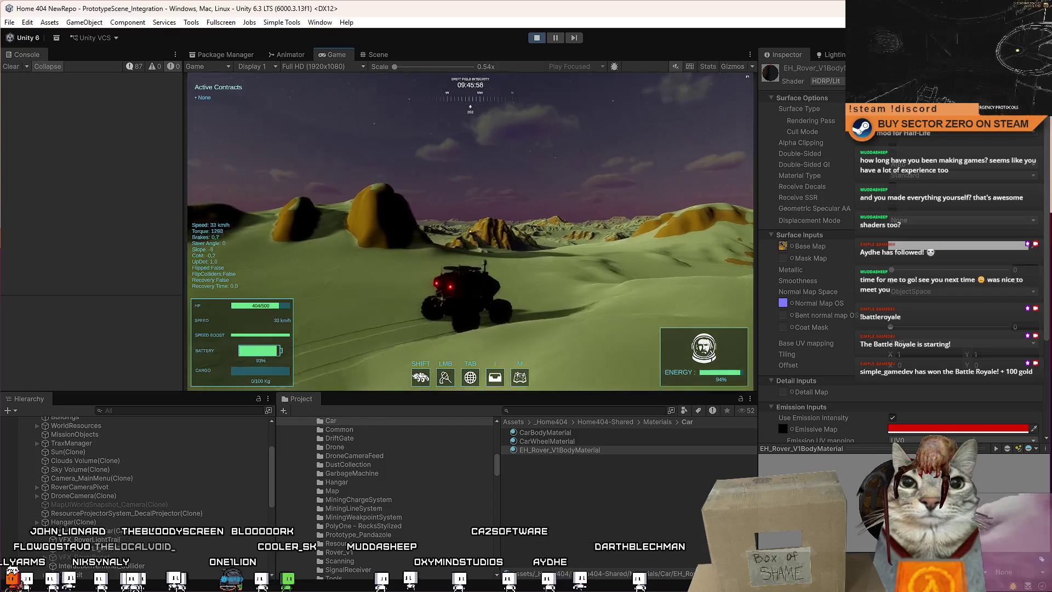
{"action": "key", "text": "Escape"}
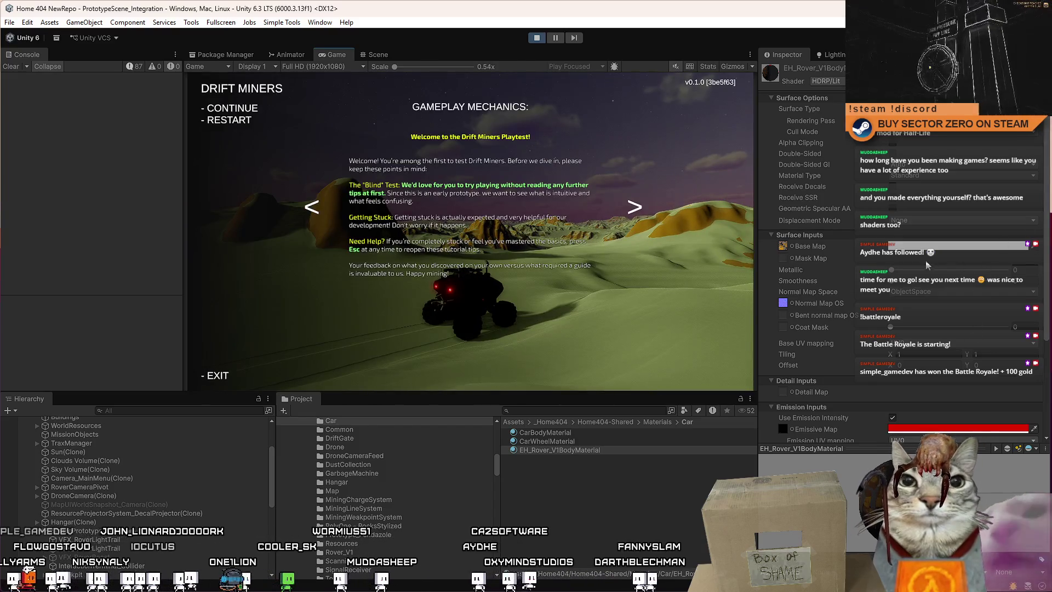
{"action": "key", "text": "Escape"}
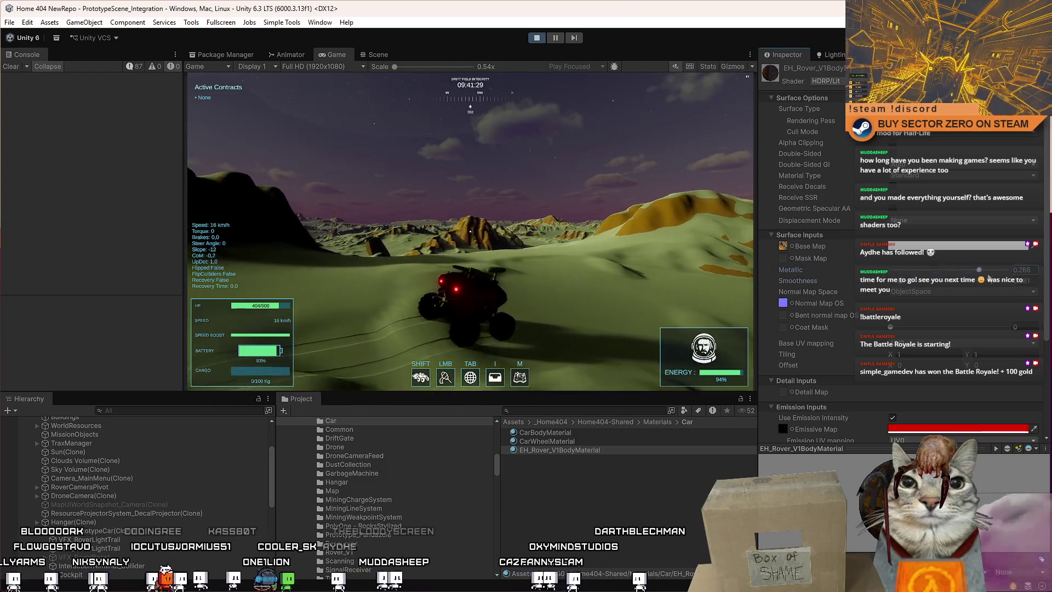
{"action": "left_click_drag", "start_coordinate": [923, 277], "coordinate": [904, 280]}
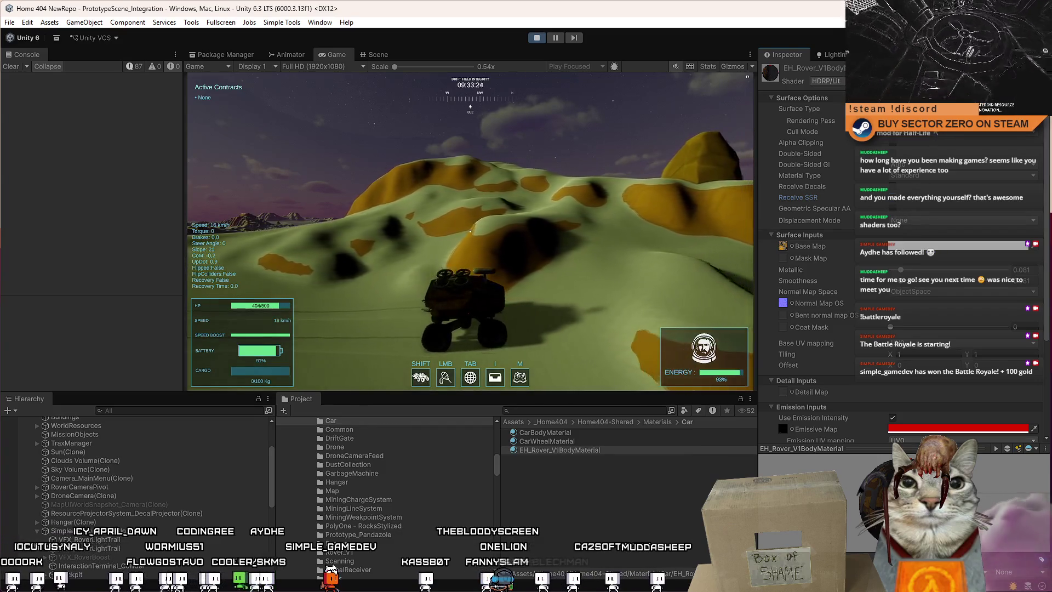
{"action": "left_click", "coordinate": [548, 269]}
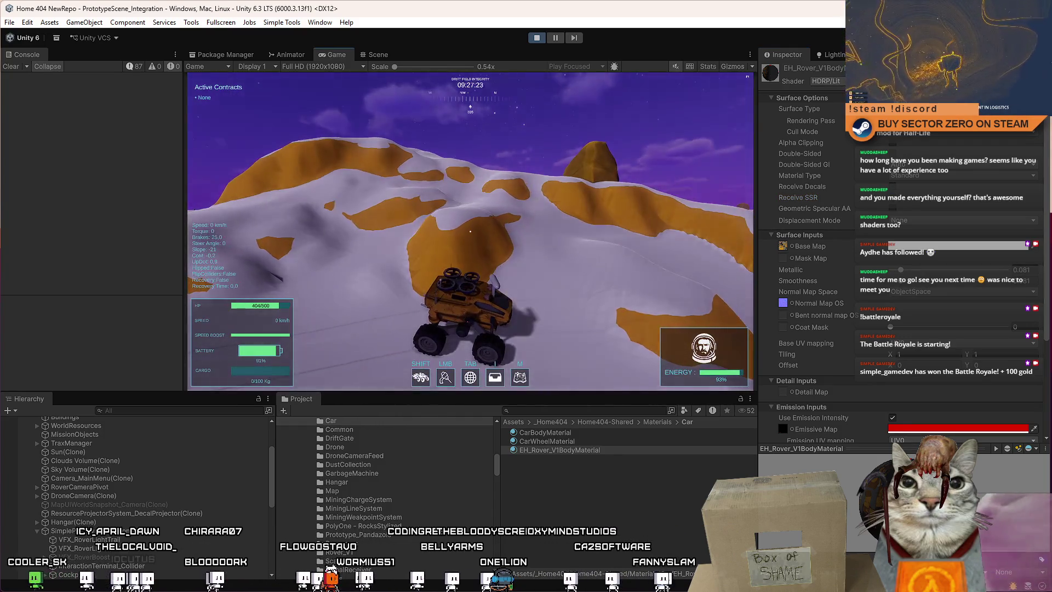
Drive the rover across the snowy terrain, steering around rocks, until stopped on a rise.
{"action": "key", "text": "w"}
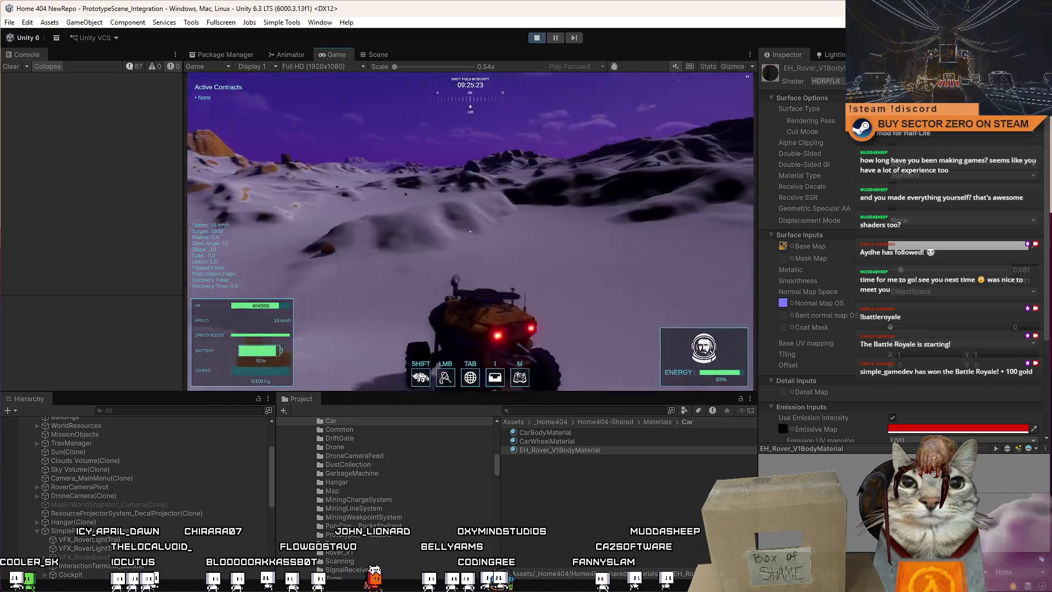
{"action": "key", "text": "d"}
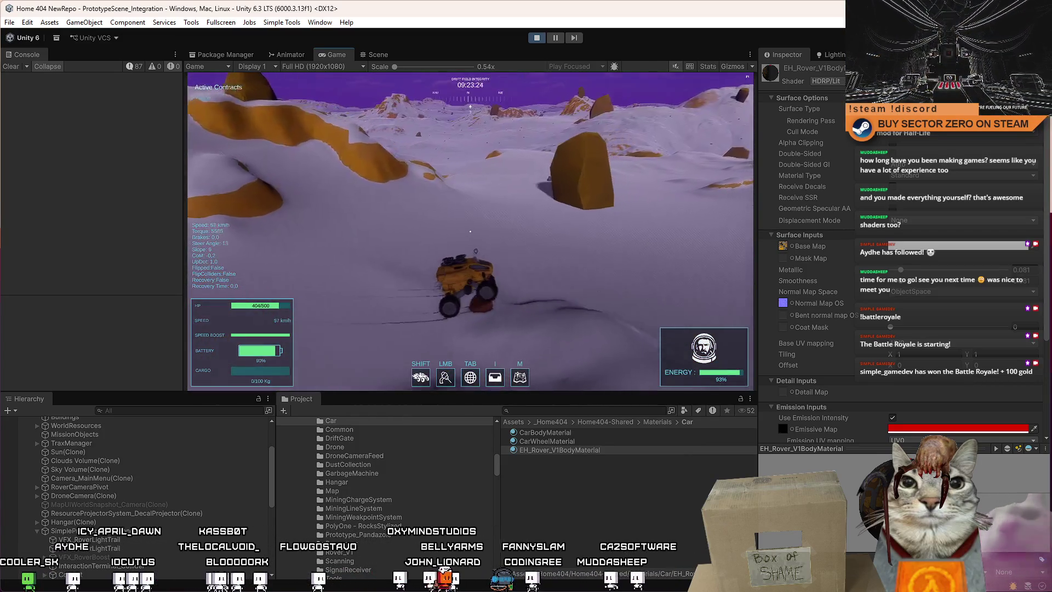
{"action": "key", "text": "a"}
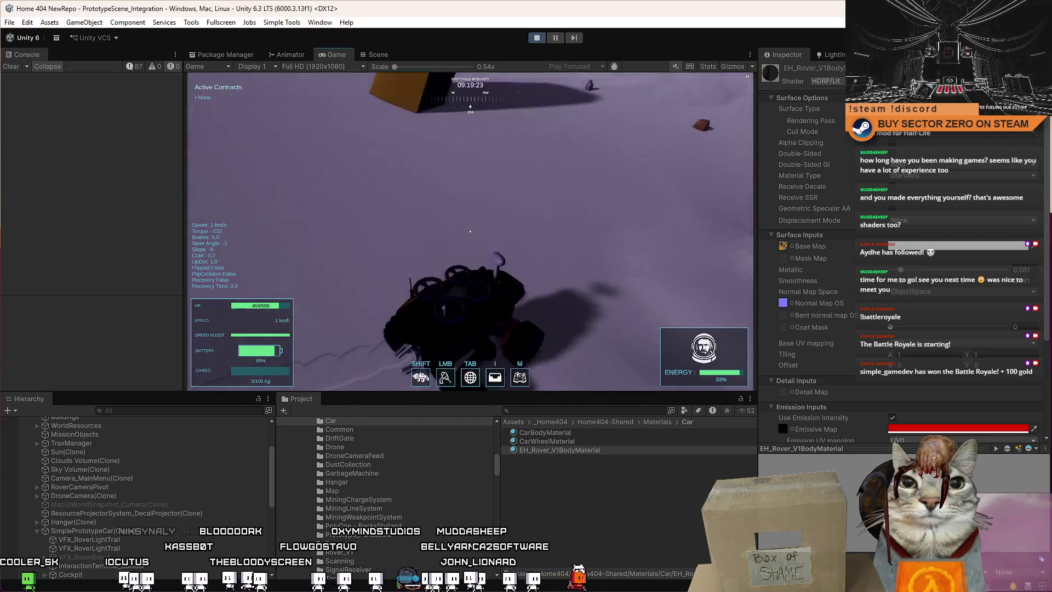
{"action": "key", "text": "w"}
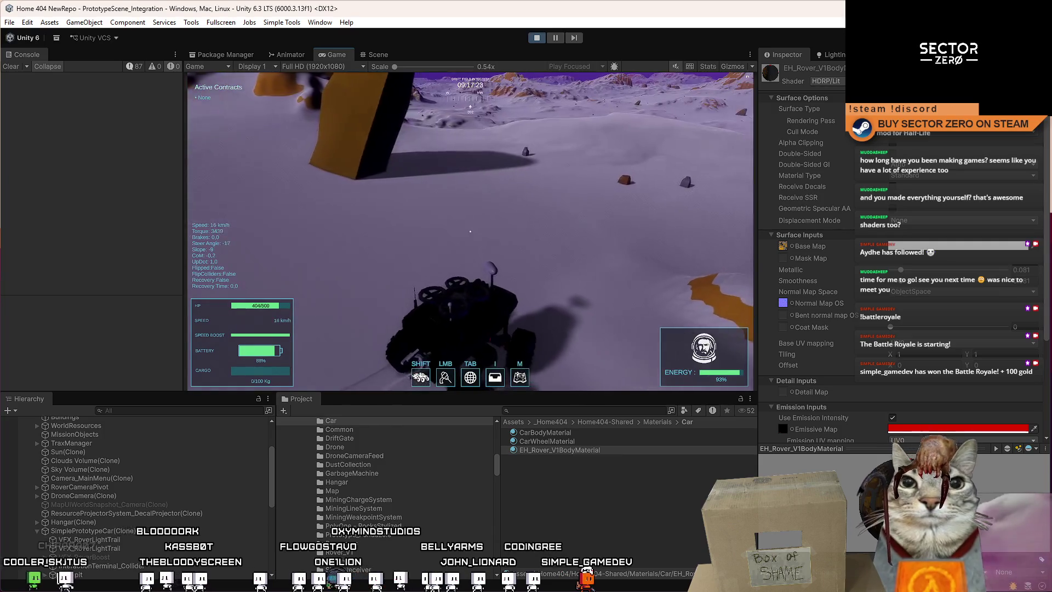
{"action": "key", "text": "w"}
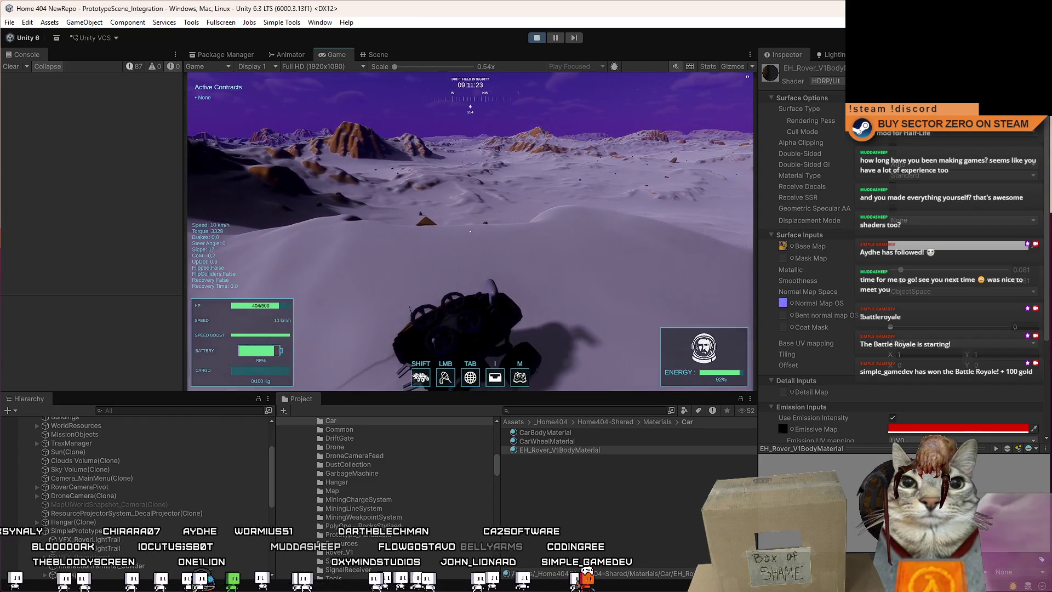
{"action": "key", "text": "Escape"}
{"action": "key", "text": "Escape"}
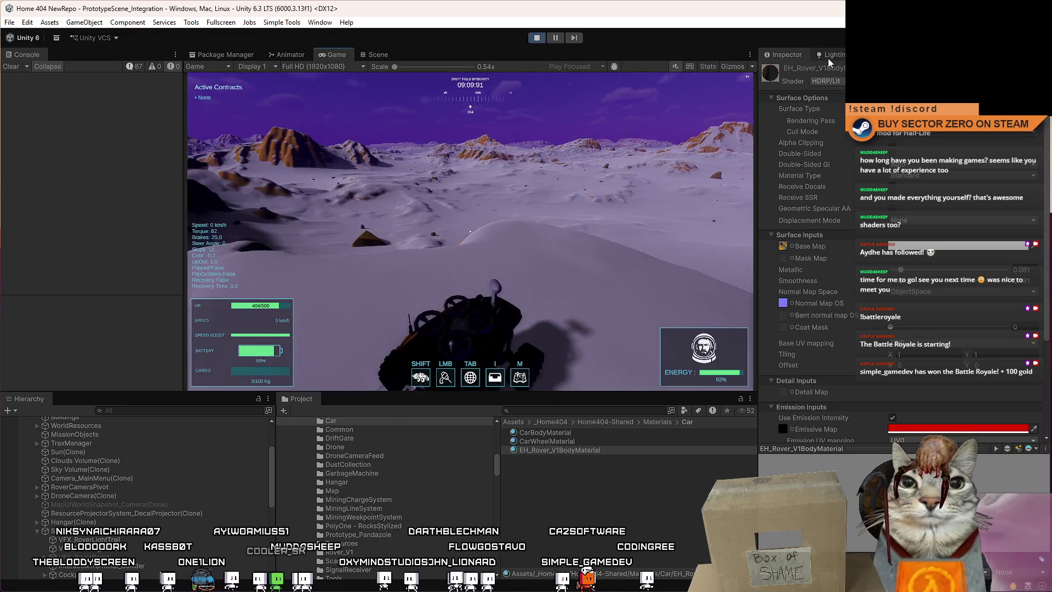
Open Lighting settings, raise Environment (HDRP) reflection Bounces to 4, and browse the other lighting pages.
{"action": "left_click", "coordinate": [827, 58]}
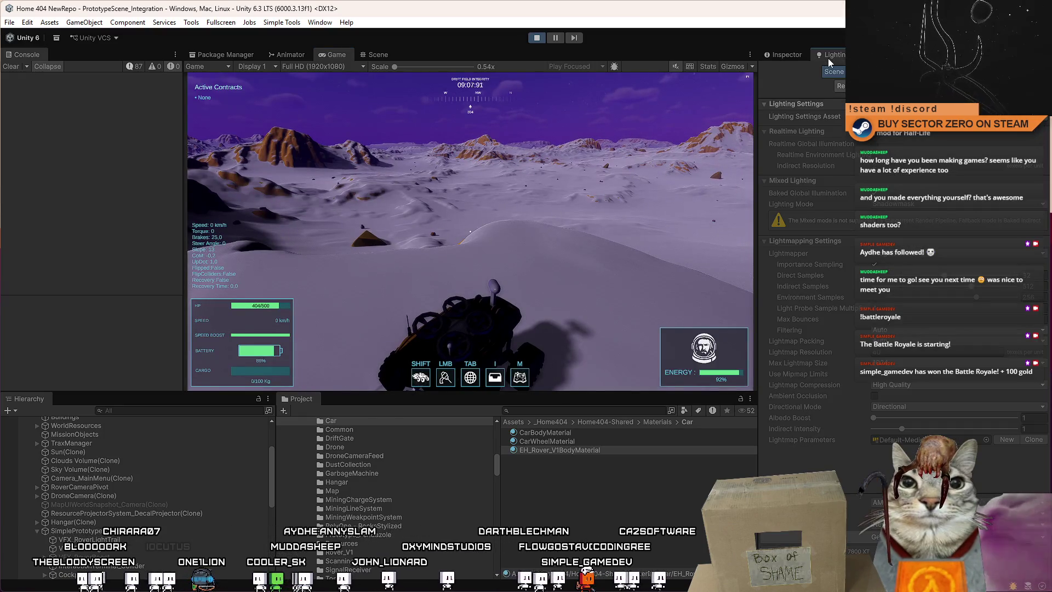
{"action": "left_click", "coordinate": [964, 72]}
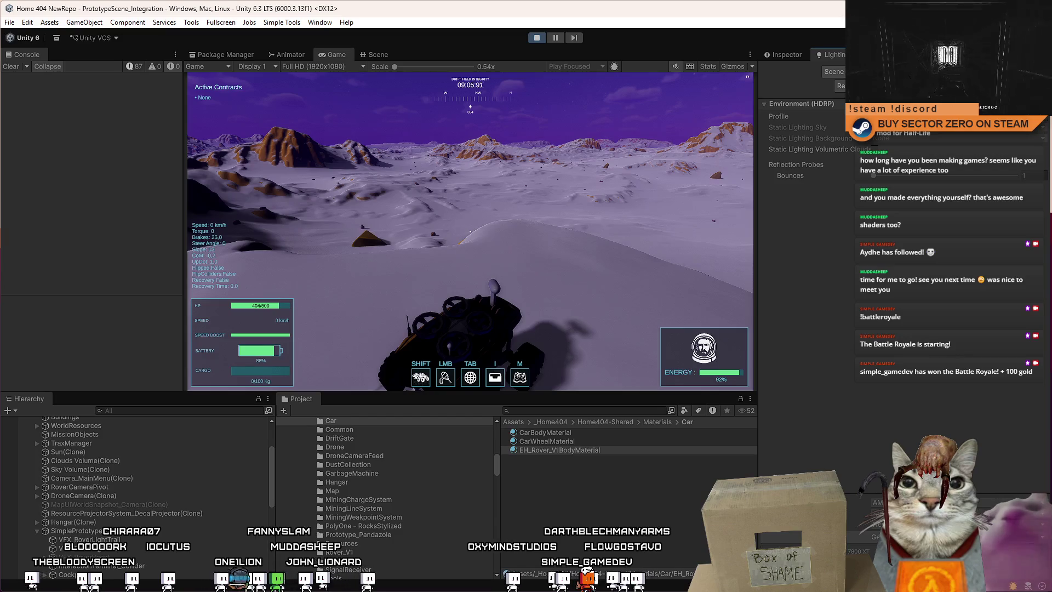
{"action": "left_click", "coordinate": [909, 176]}
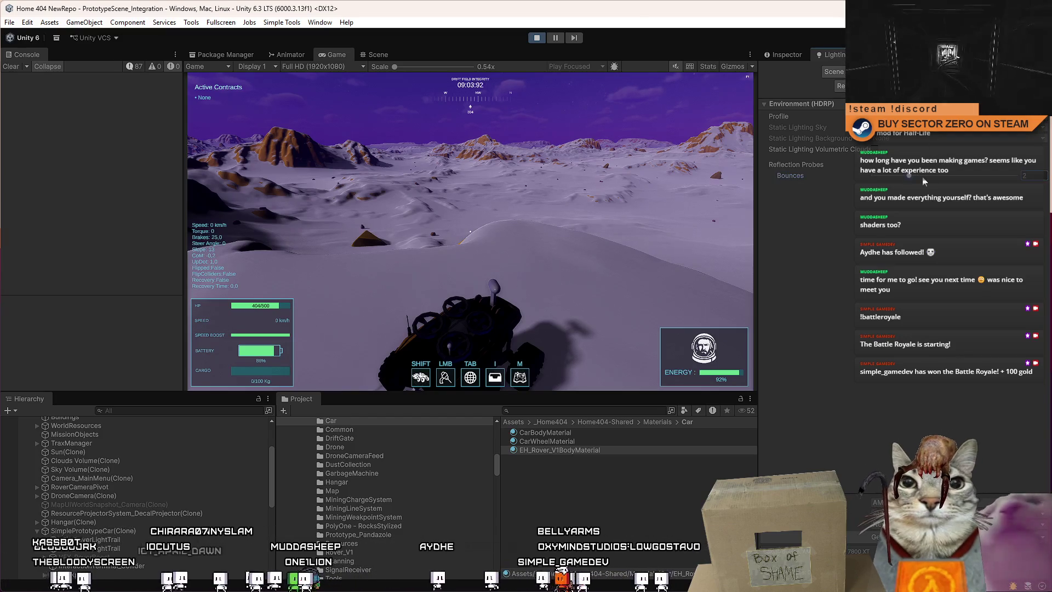
{"action": "left_click_drag", "start_coordinate": [873, 175], "coordinate": [982, 177]}
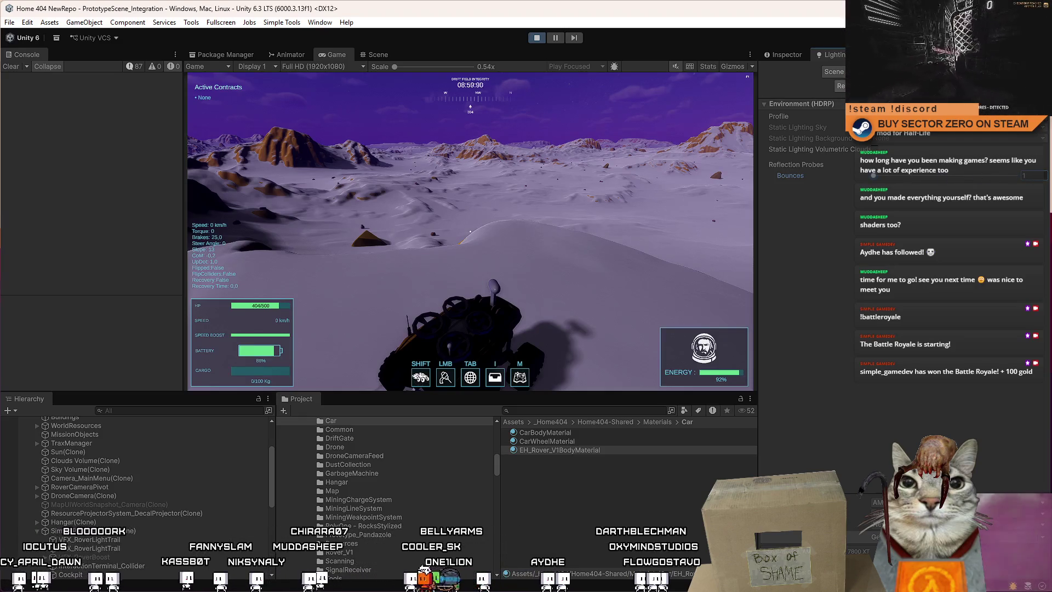
{"action": "left_click", "coordinate": [832, 71]}
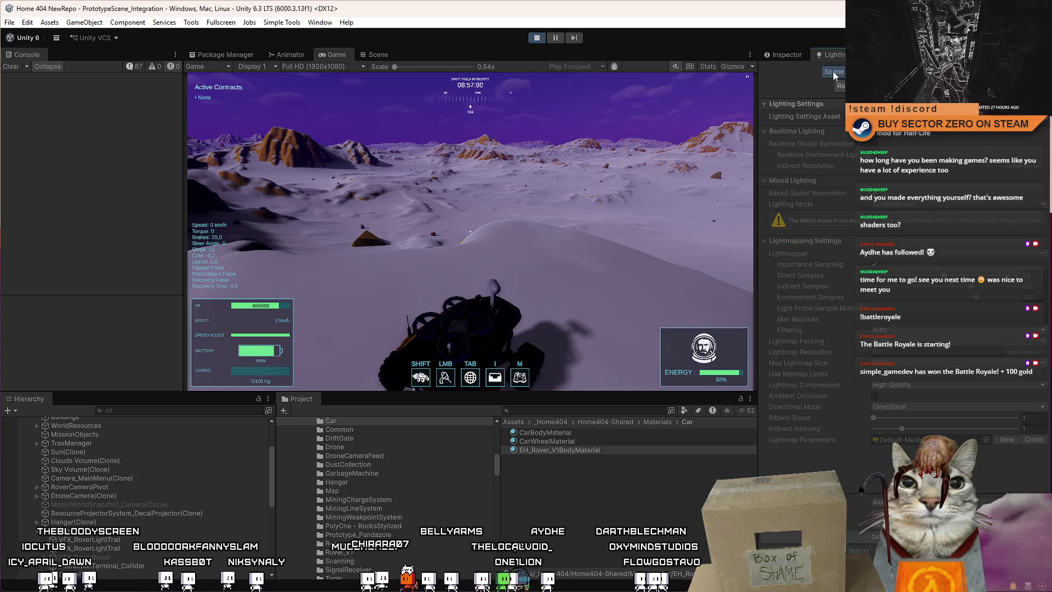
{"action": "left_click", "coordinate": [888, 71]}
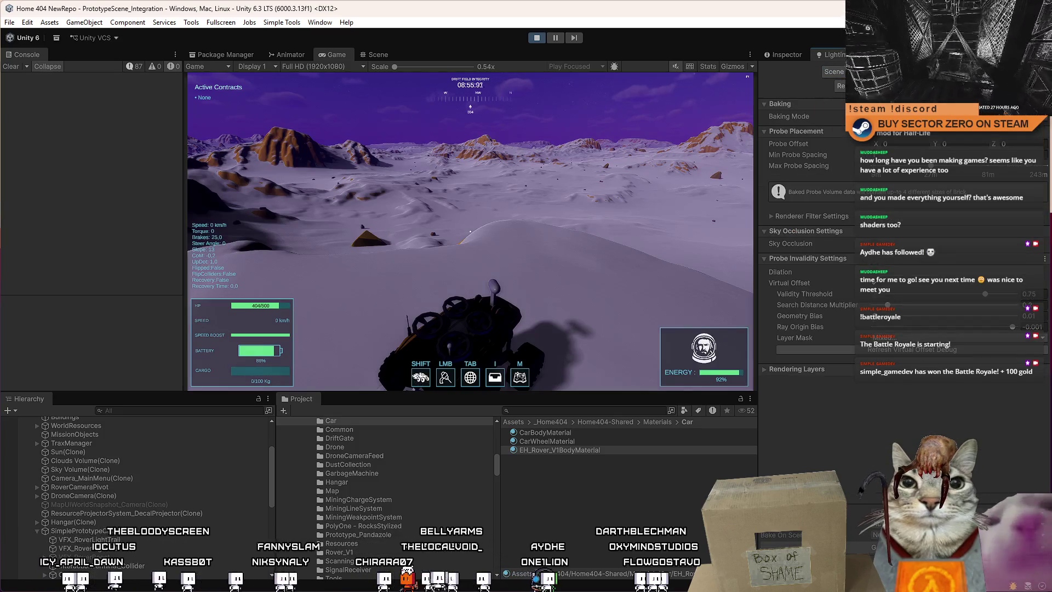
{"action": "left_click", "coordinate": [947, 71]}
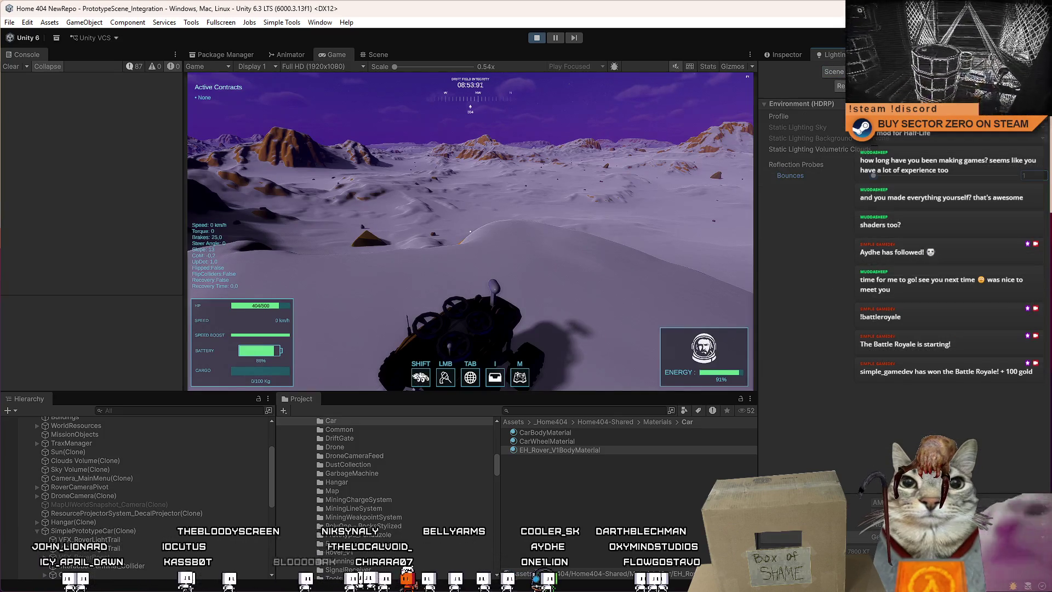
{"action": "left_click", "coordinate": [840, 86]}
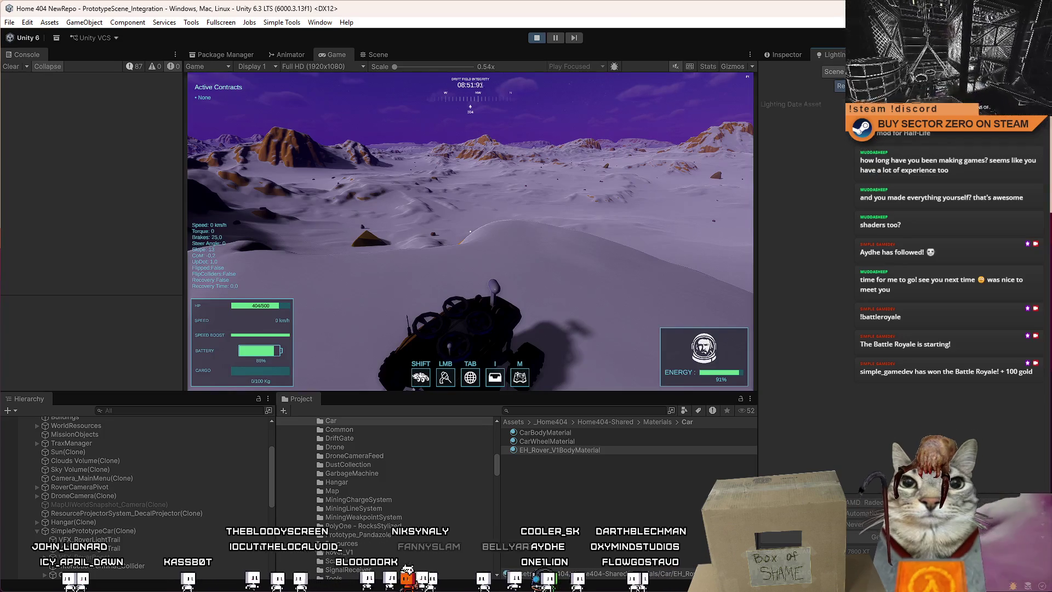
{"action": "left_click", "coordinate": [834, 71]}
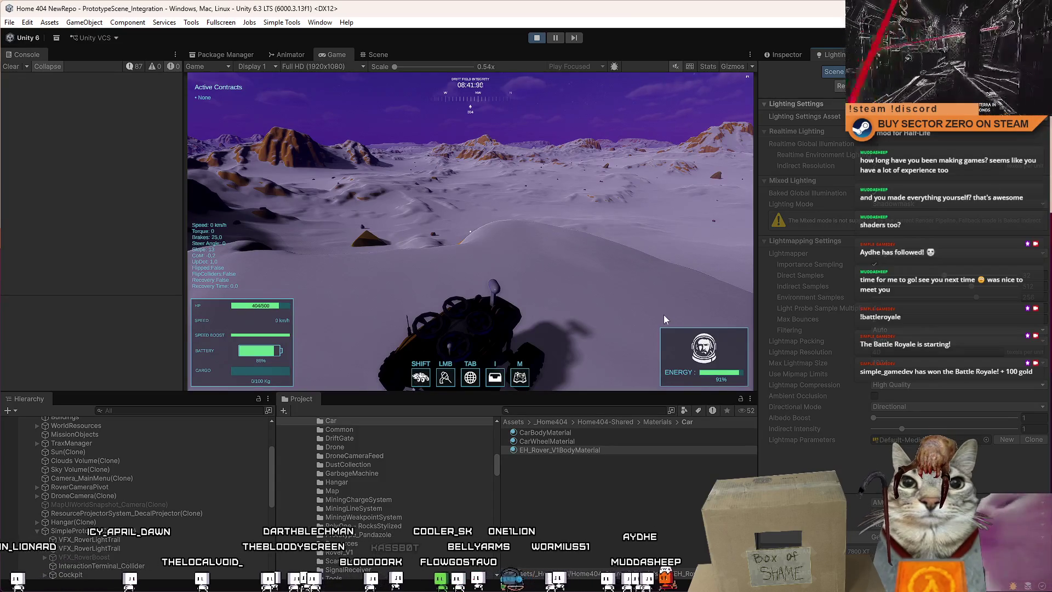
Search the Hierarchy for 'sun'.
{"action": "scroll", "coordinate": [258, 447], "scroll_direction": "up", "scroll_amount": 3}
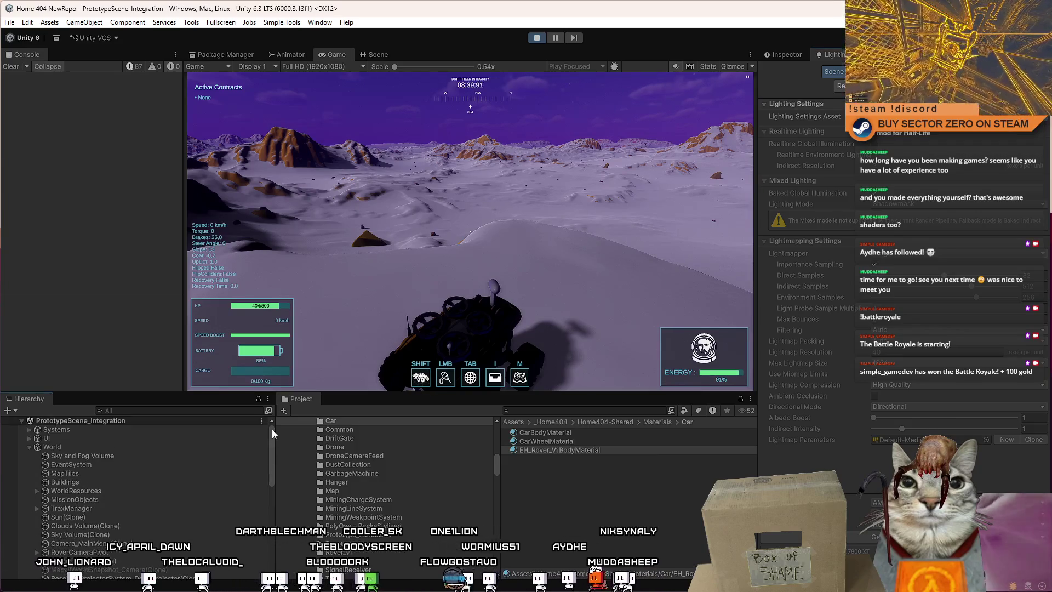
{"action": "left_click", "coordinate": [163, 410]}
{"action": "type", "text": "s"}
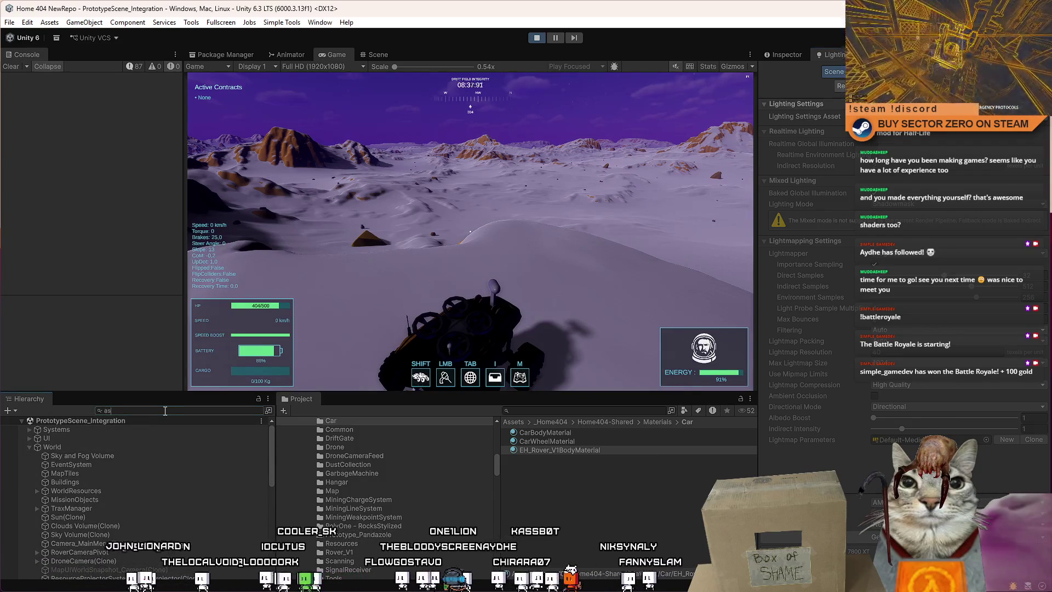
{"action": "type", "text": "un"}
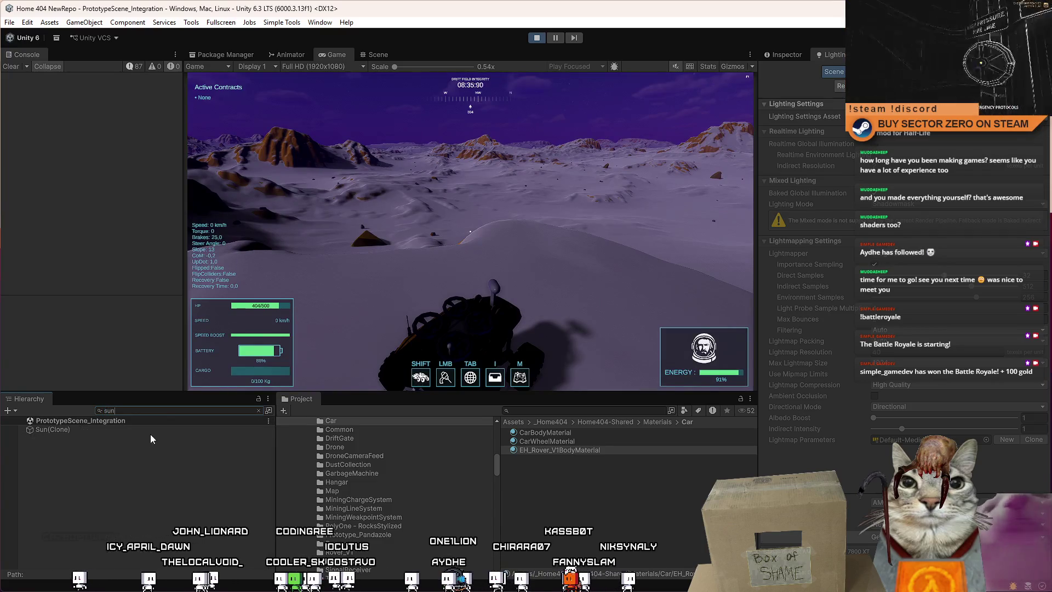
{"action": "left_click", "coordinate": [154, 431]}
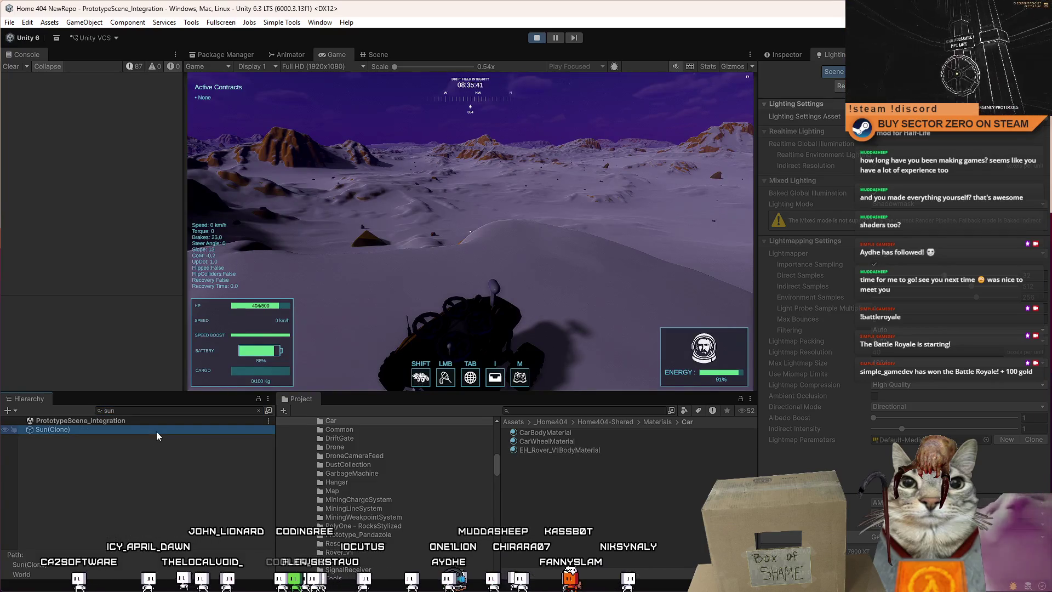
{"action": "left_click", "coordinate": [790, 54]}
{"action": "left_click", "coordinate": [787, 71]}
{"action": "left_click", "coordinate": [786, 68]}
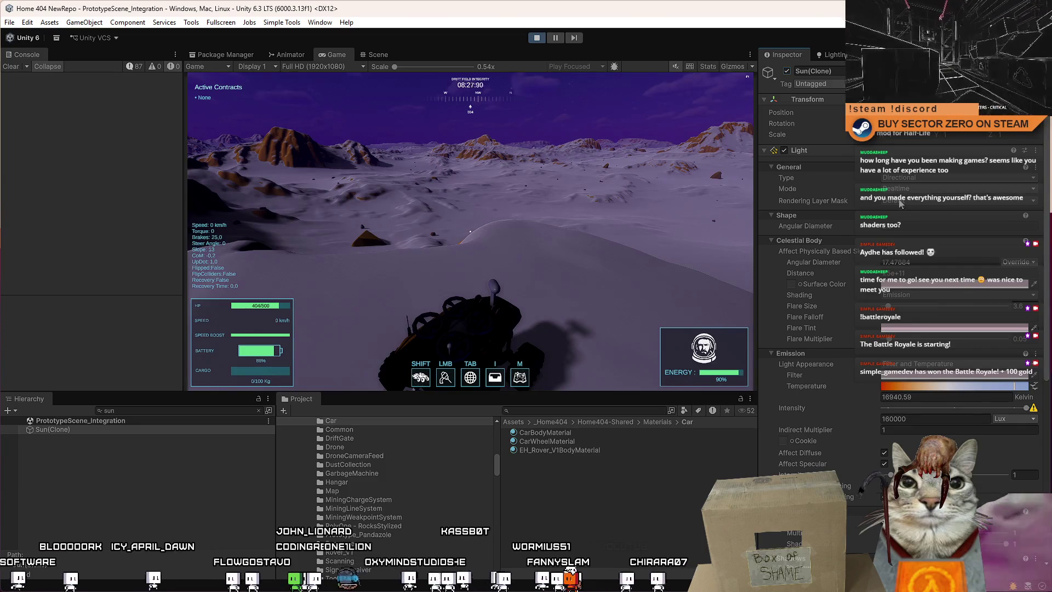
{"action": "scroll", "coordinate": [1031, 254], "scroll_direction": "down", "scroll_amount": 5}
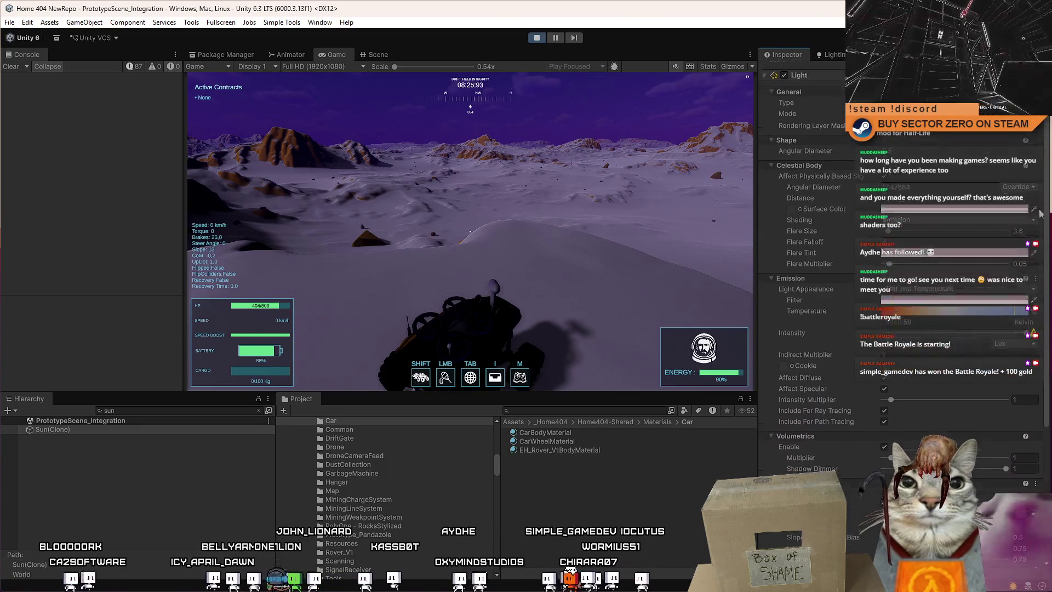
{"action": "scroll", "coordinate": [1031, 255], "scroll_direction": "down", "scroll_amount": 4}
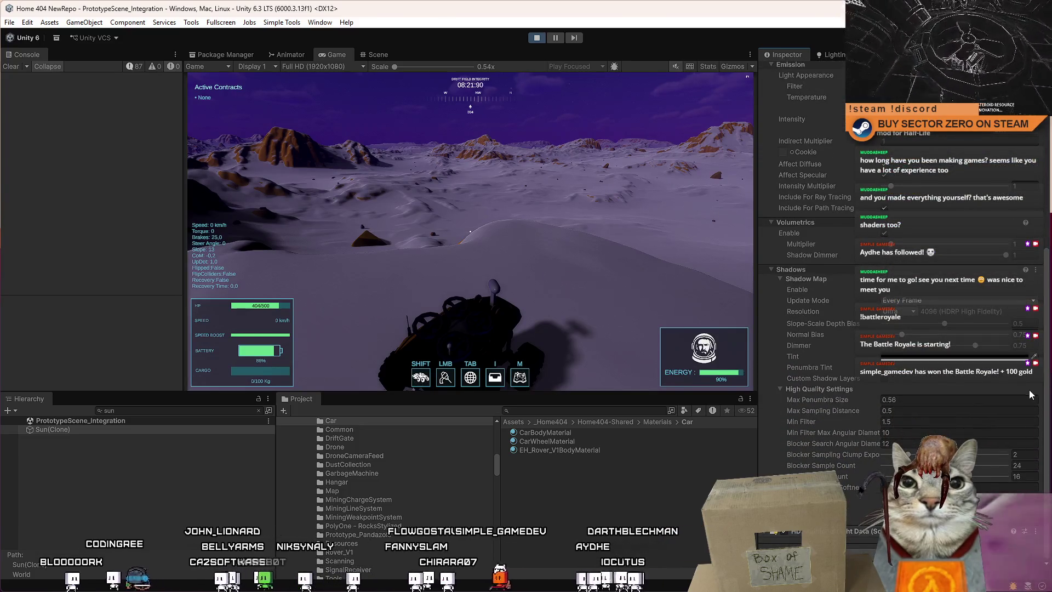
{"action": "left_click", "coordinate": [884, 290]}
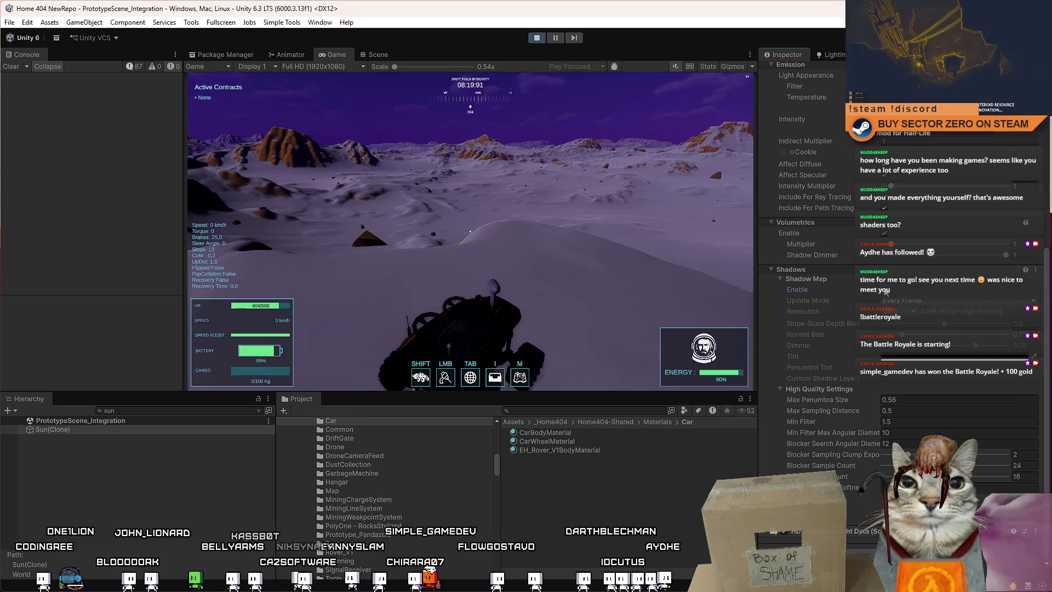
{"action": "left_click", "coordinate": [884, 290]}
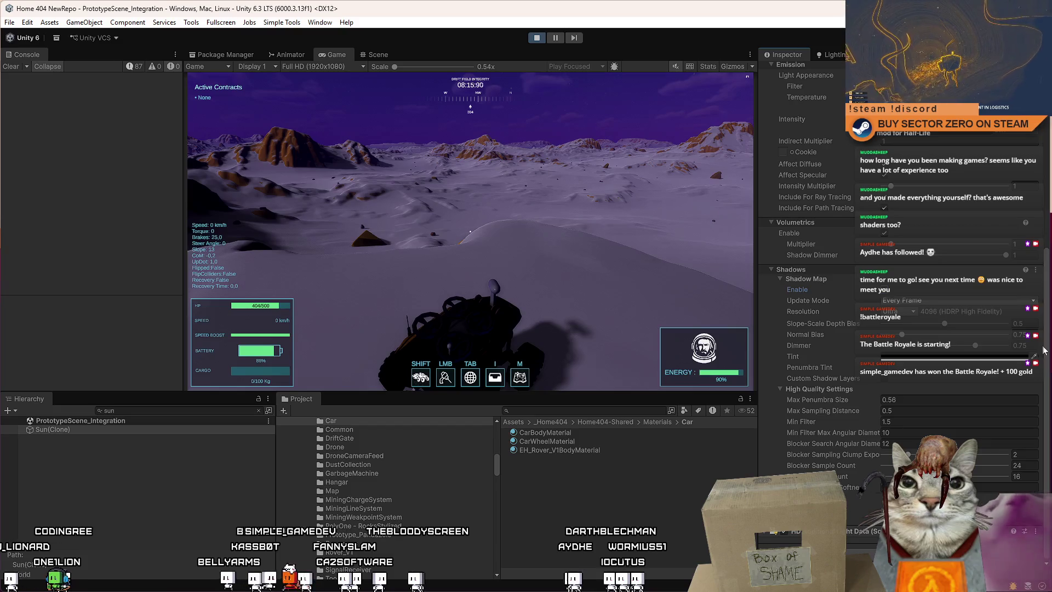
{"action": "scroll", "coordinate": [1048, 337], "scroll_direction": "up", "scroll_amount": 9}
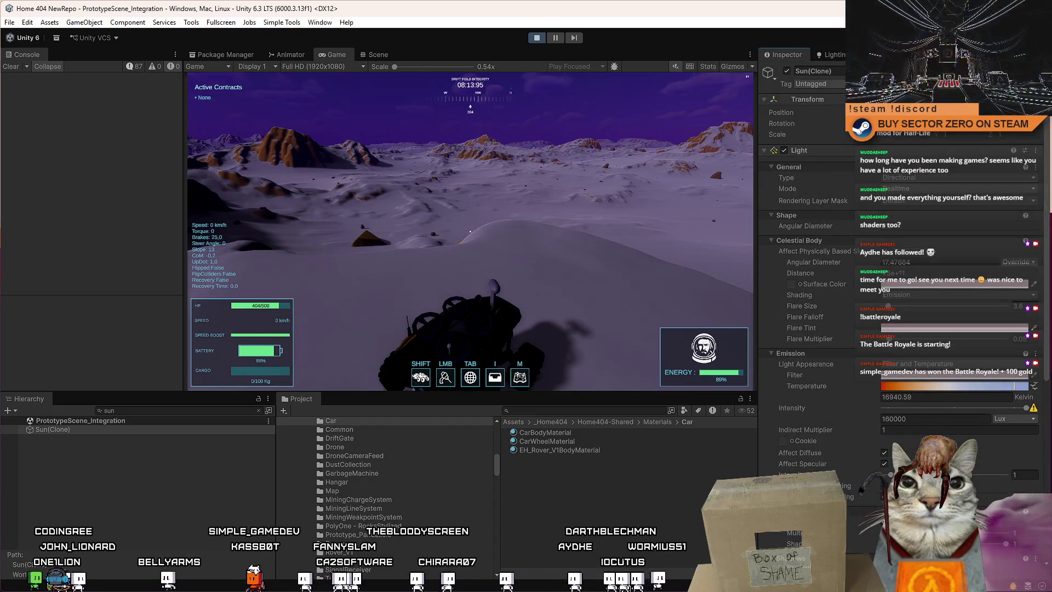
{"action": "left_click", "coordinate": [831, 54]}
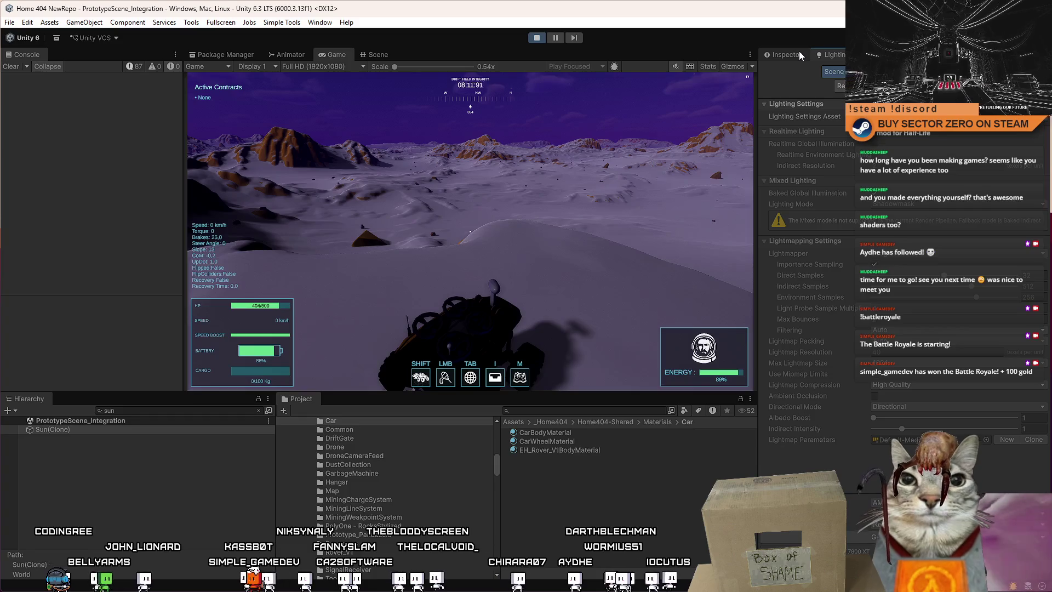
{"action": "left_click", "coordinate": [882, 72]}
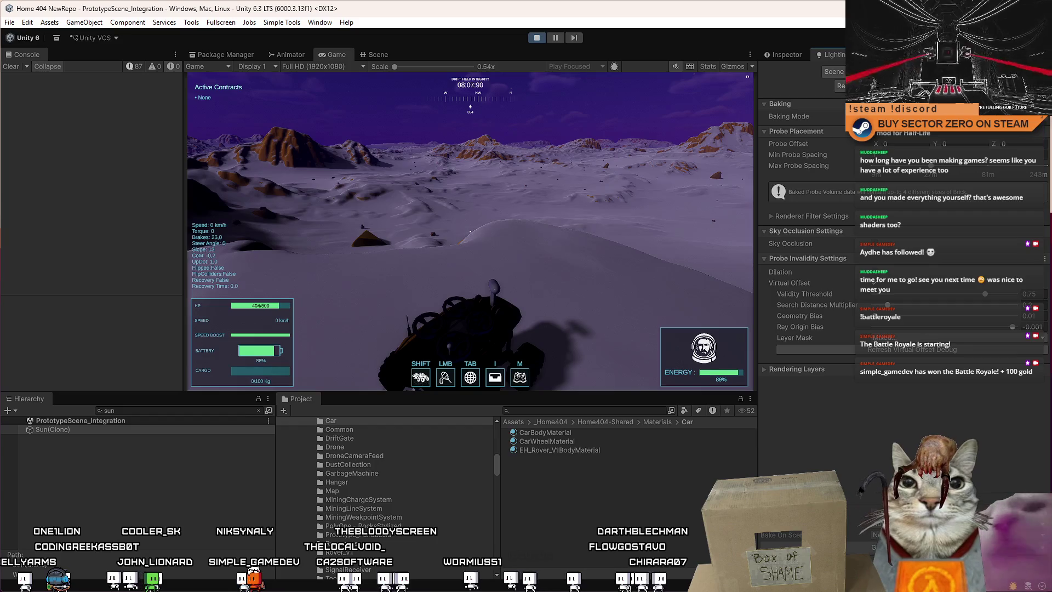
Locate SkyandFogSettingsProfile from the Environment (HDRP) Profile field and view it in the Inspector.
{"action": "left_click", "coordinate": [871, 71]}
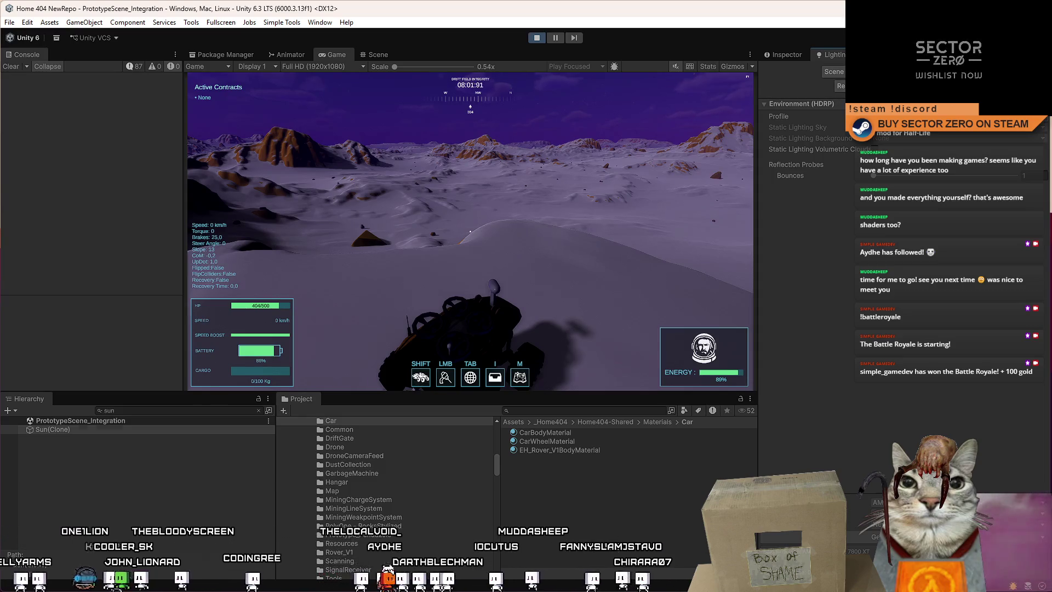
{"action": "left_click", "coordinate": [887, 116]}
{"action": "left_click", "coordinate": [557, 478]}
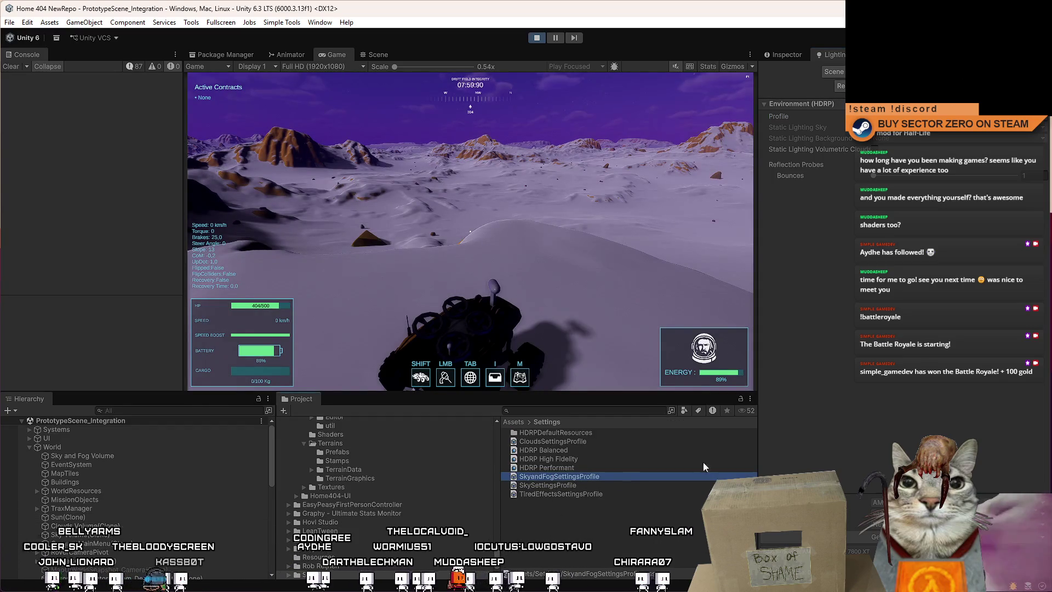
{"action": "left_click", "coordinate": [791, 57]}
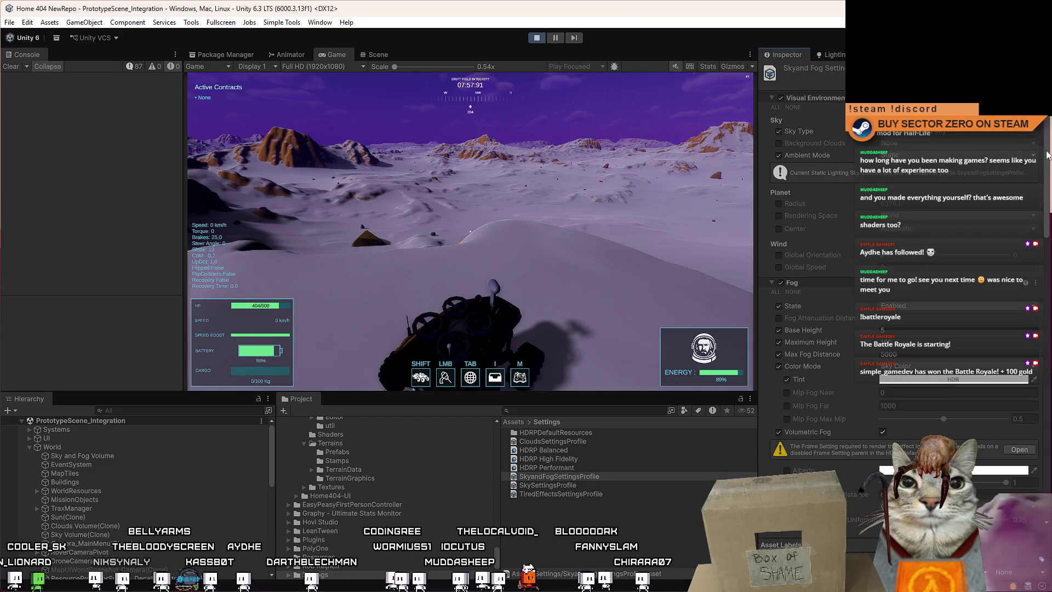
{"action": "mouse_move", "coordinate": [1048, 173]}
{"action": "left_mouse_down"}
{"action": "mouse_move", "coordinate": [1048, 355]}
{"action": "mouse_move", "coordinate": [1047, 342]}
{"action": "left_mouse_up"}
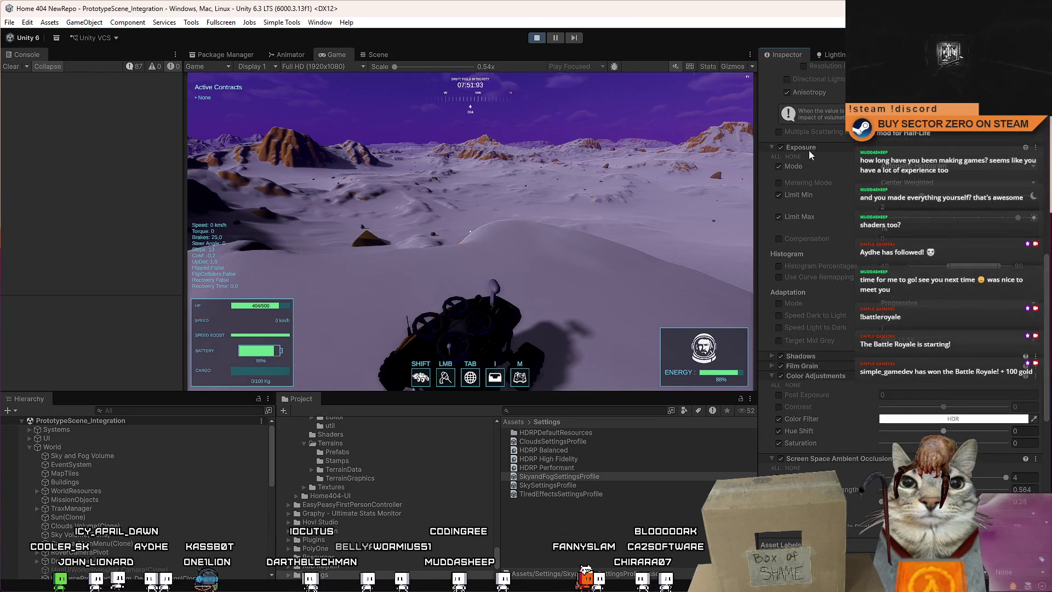
Browse its overrides, expanding Shadows and collapsing Color Adjustments, Screen Space Ambient Occlusion and Film Grain.
{"action": "left_click", "coordinate": [780, 147]}
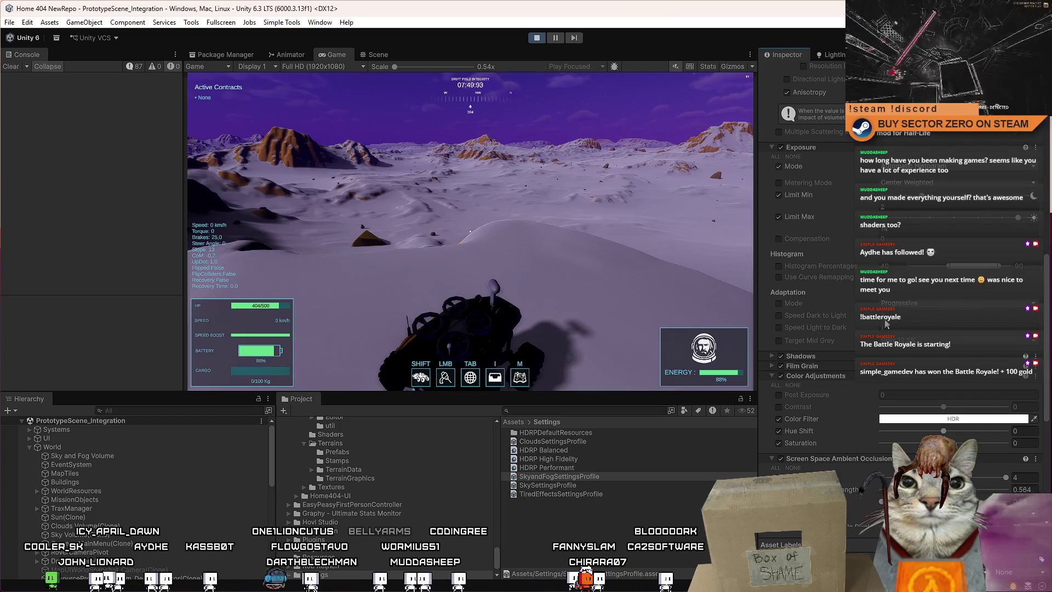
{"action": "left_click", "coordinate": [807, 355]}
{"action": "scroll", "coordinate": [926, 347], "scroll_direction": "down", "scroll_amount": 2}
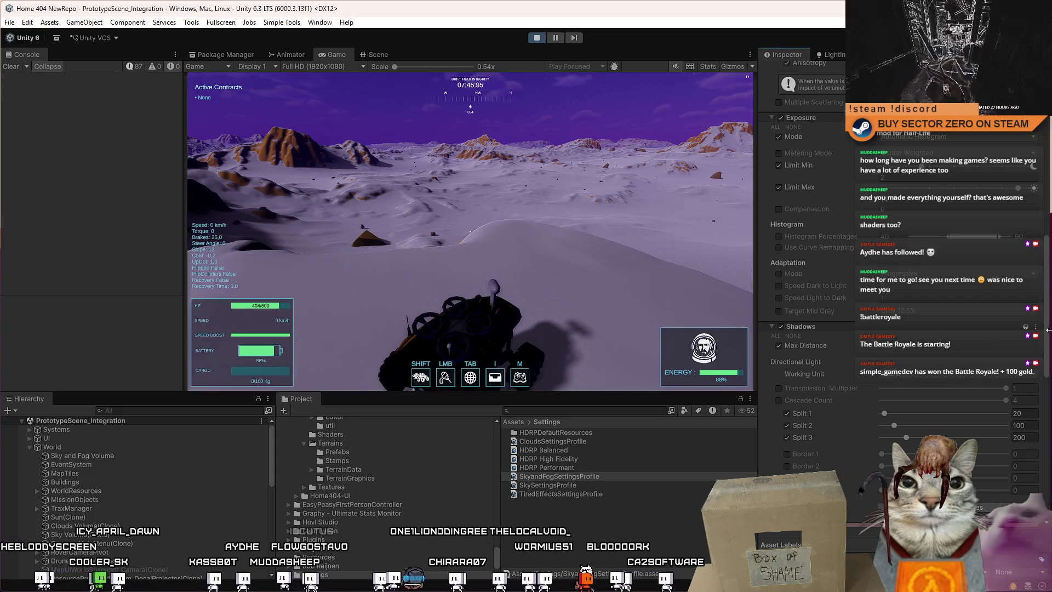
{"action": "left_click_drag", "start_coordinate": [1048, 373], "coordinate": [1050, 430]}
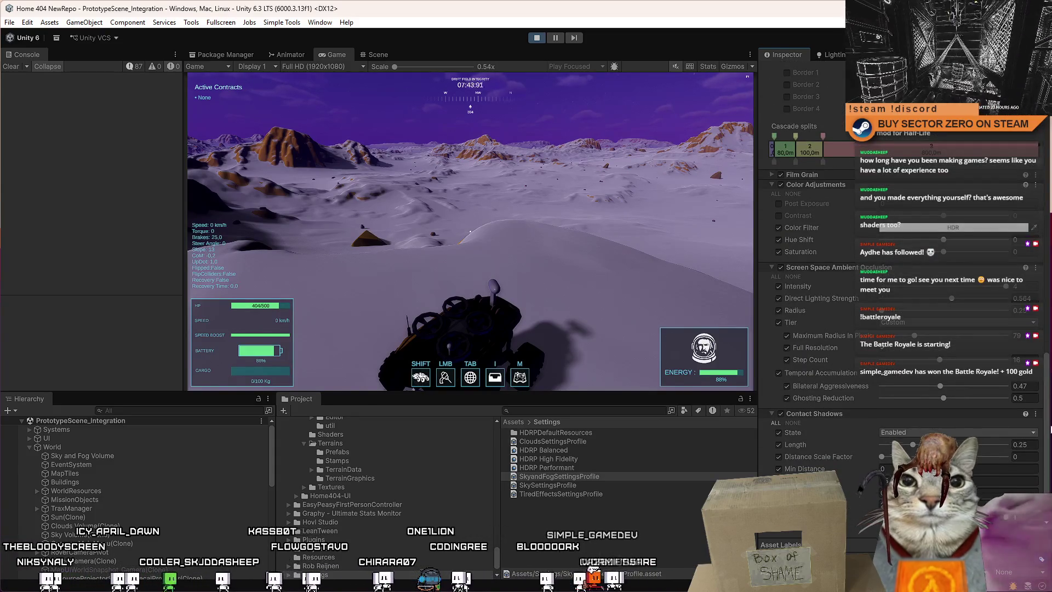
{"action": "left_click", "coordinate": [819, 184]}
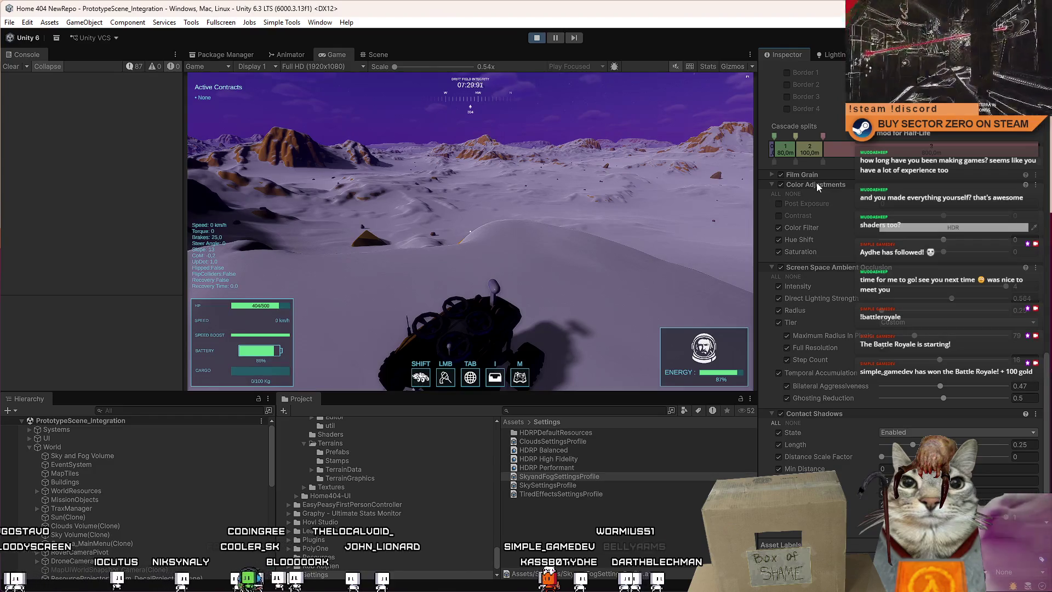
{"action": "left_click", "coordinate": [807, 193]}
{"action": "left_click", "coordinate": [802, 309]}
{"action": "left_click", "coordinate": [801, 311]}
Scroll back to the top and return to the scene Lighting settings.
{"action": "scroll", "coordinate": [876, 274], "scroll_direction": "up", "scroll_amount": 2}
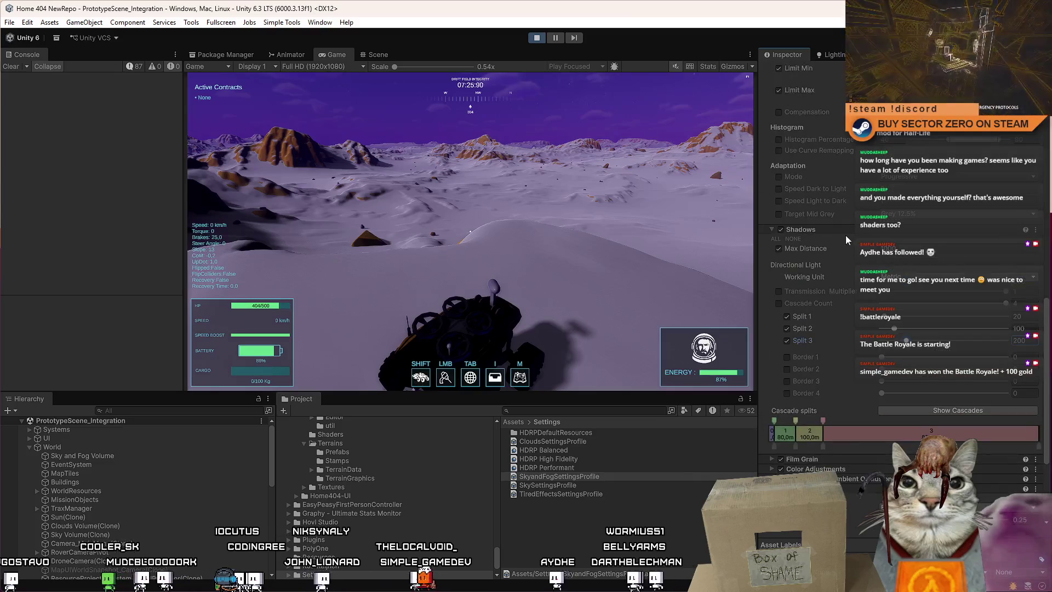
{"action": "scroll", "coordinate": [934, 262], "scroll_direction": "up", "scroll_amount": 2}
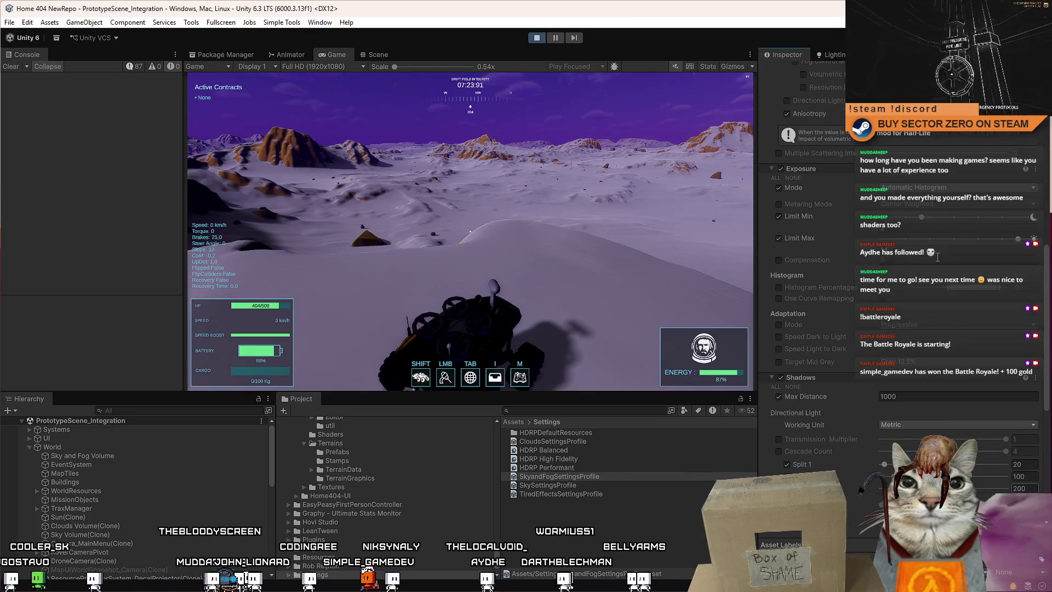
{"action": "scroll", "coordinate": [935, 259], "scroll_direction": "up", "scroll_amount": 4}
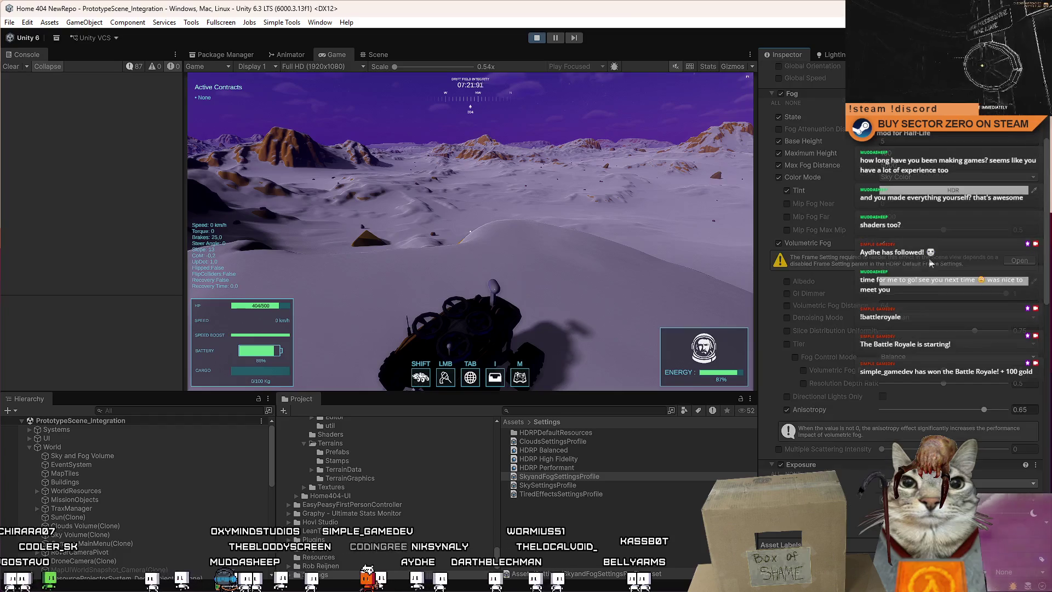
{"action": "scroll", "coordinate": [929, 263], "scroll_direction": "up", "scroll_amount": 3}
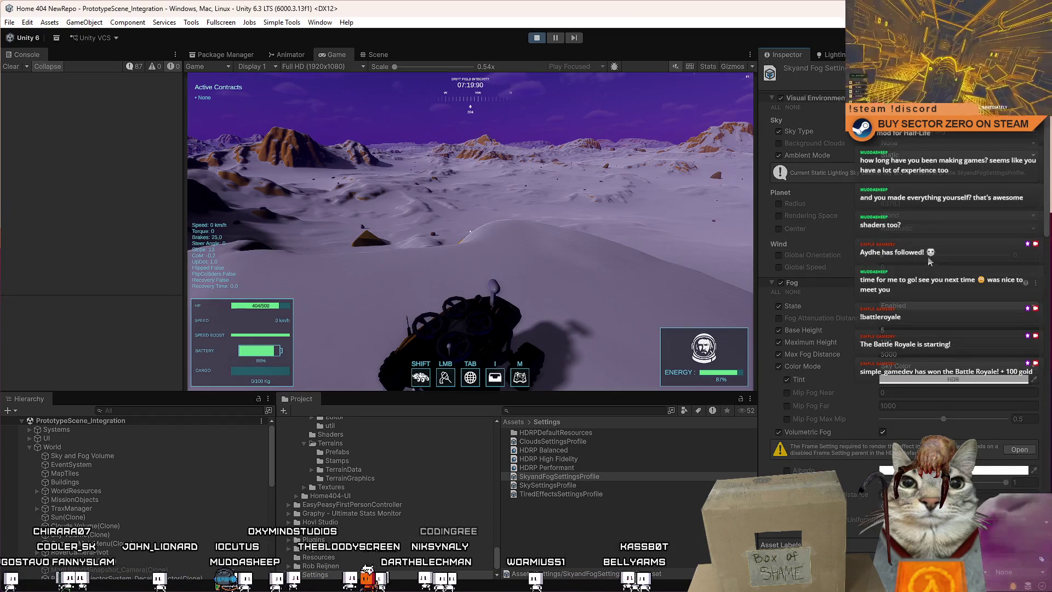
{"action": "left_click", "coordinate": [832, 54]}
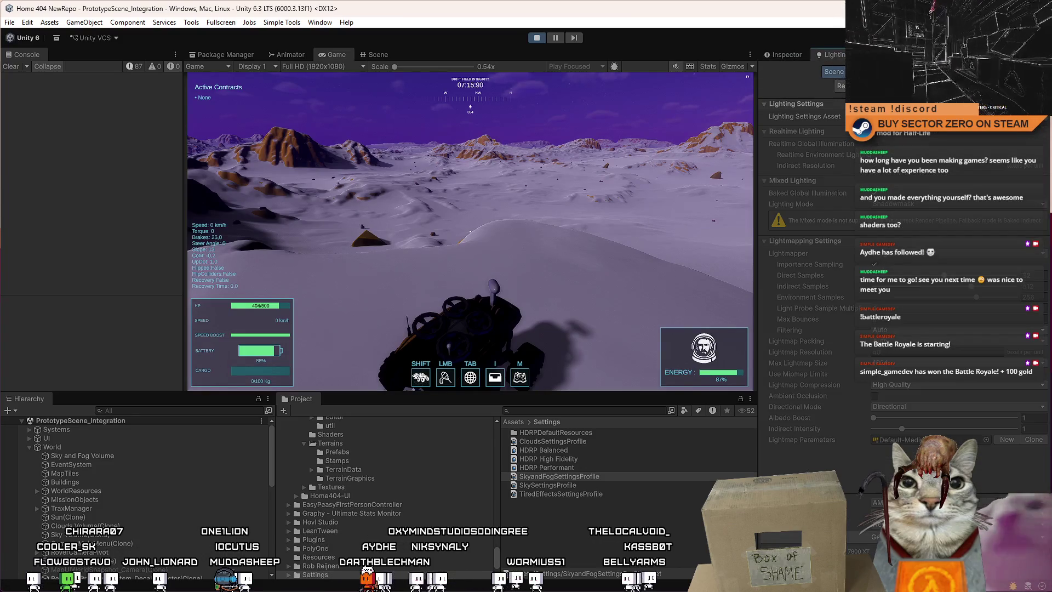
Create a New Lighting Settings asset with its default name, then dismiss the game's pause menu.
{"action": "left_click", "coordinate": [1007, 116]}
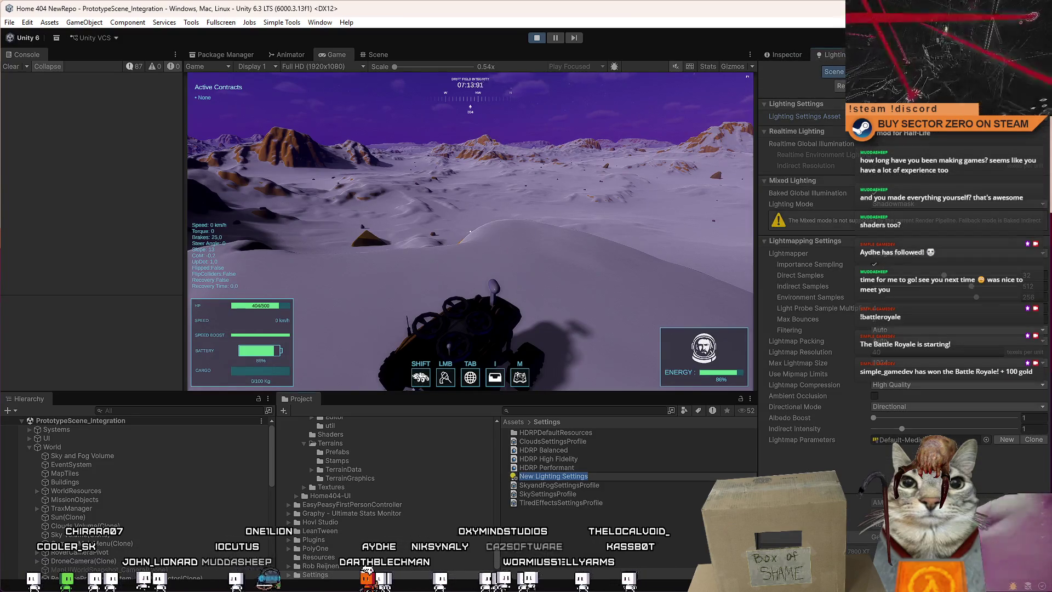
{"action": "key", "text": "Return"}
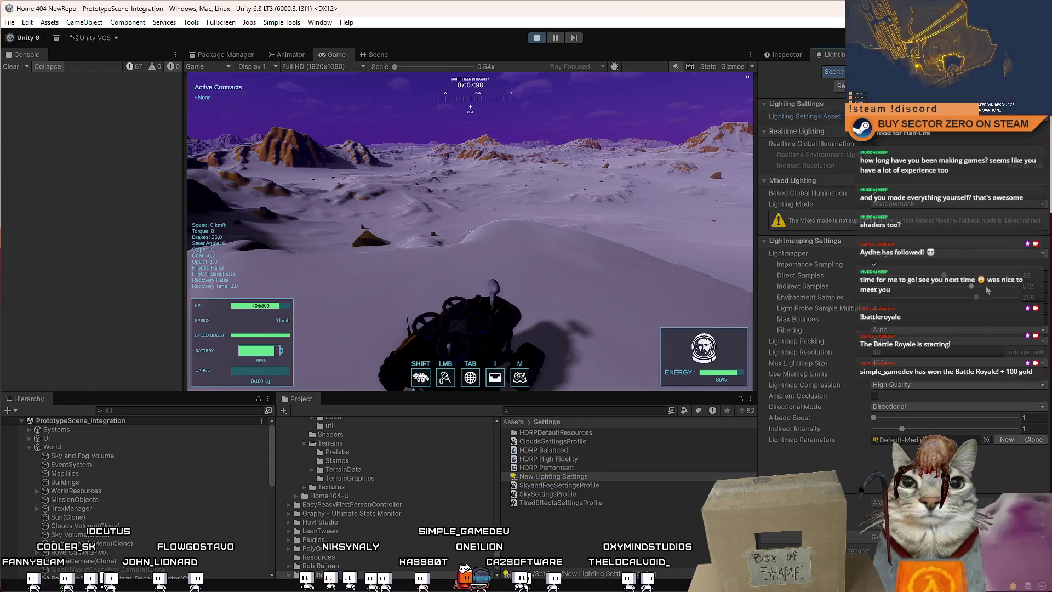
{"action": "left_click", "coordinate": [646, 308]}
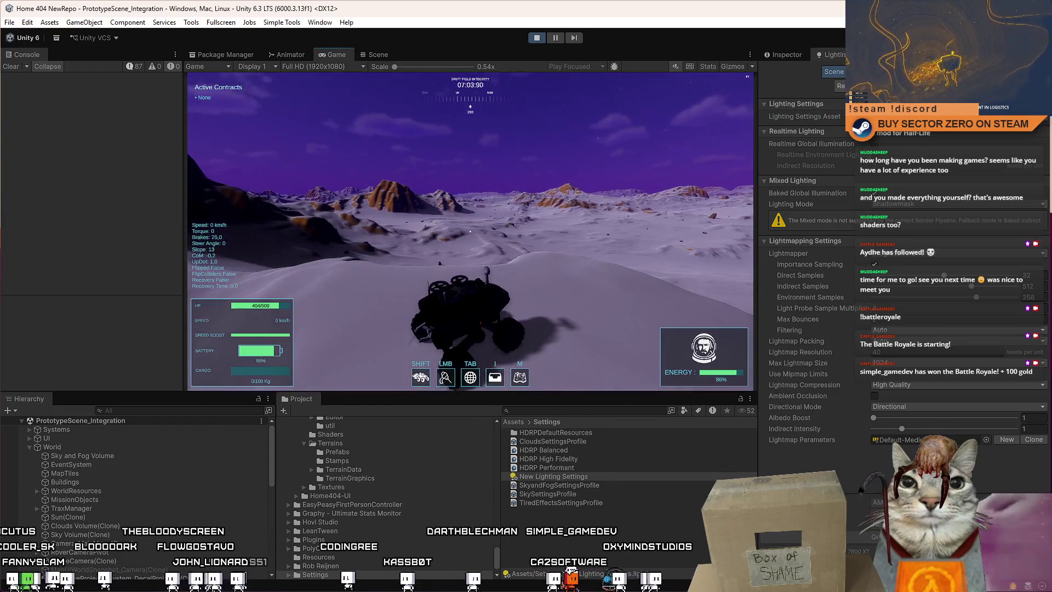
{"action": "key", "text": "Escape"}
{"action": "key", "text": "Escape"}
{"action": "key", "text": "Escape"}
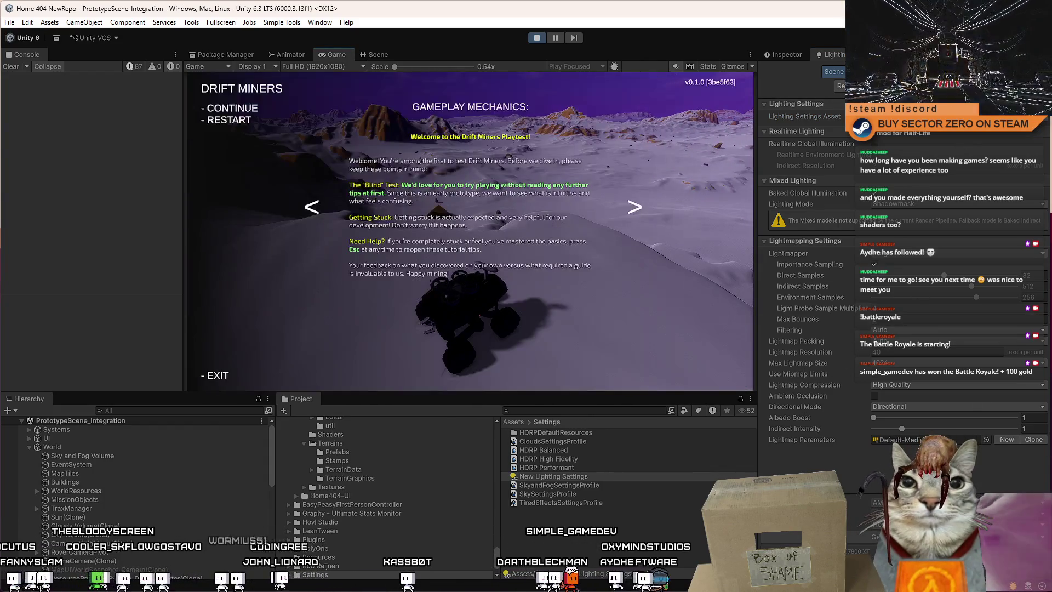
{"action": "key", "text": "Escape"}
Review the Direct and Indirect Samples, then set Albedo Boost to 1.87 and Indirect Intensity to 1.12.
{"action": "scroll", "coordinate": [837, 390], "scroll_direction": "down", "scroll_amount": 10}
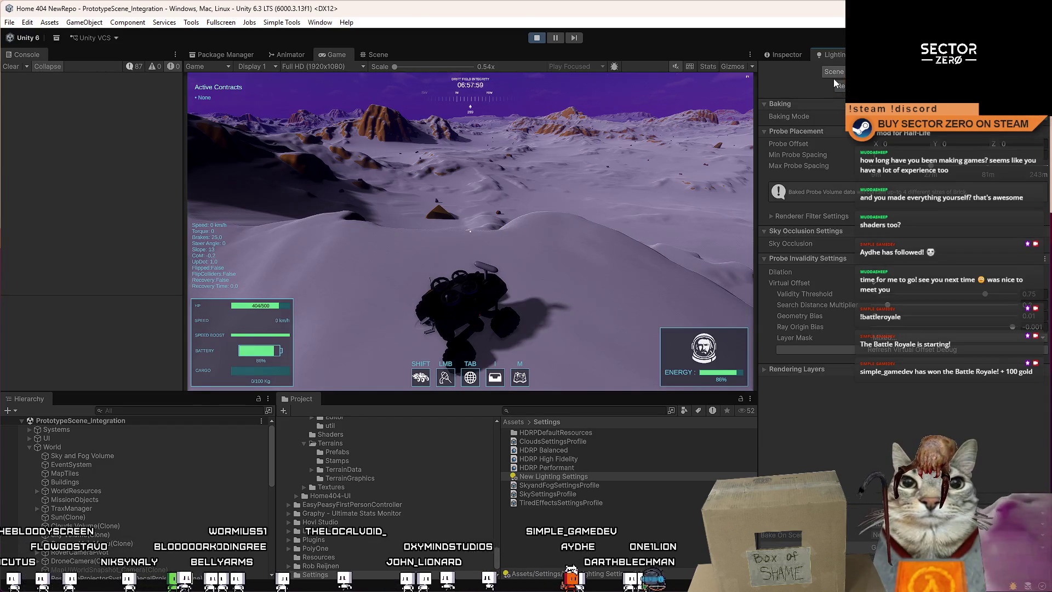
{"action": "scroll", "coordinate": [833, 83], "scroll_direction": "up", "scroll_amount": 10}
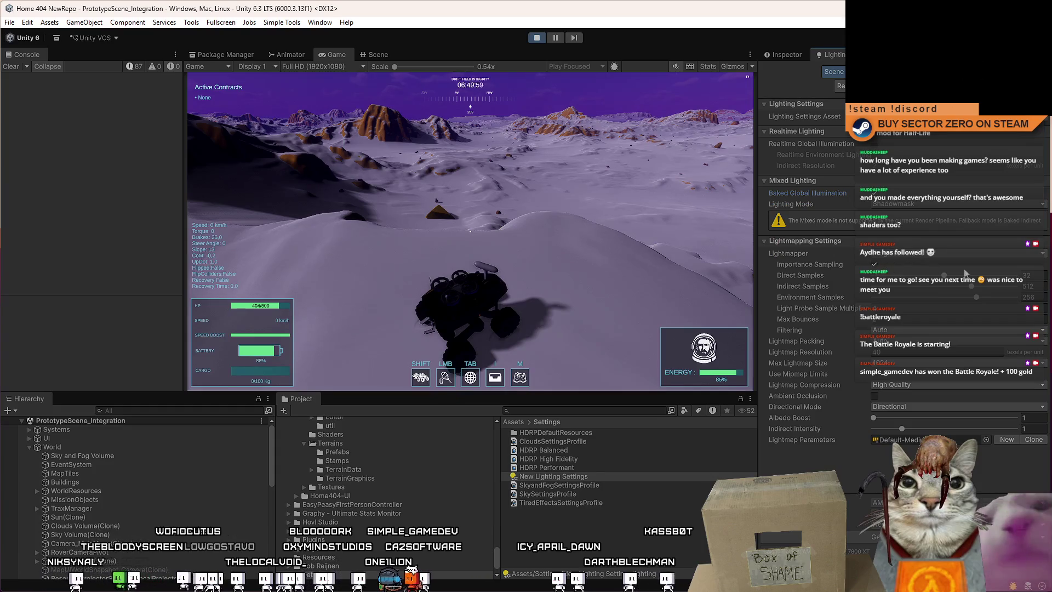
{"action": "left_click", "coordinate": [990, 276]}
{"action": "left_click", "coordinate": [943, 287]}
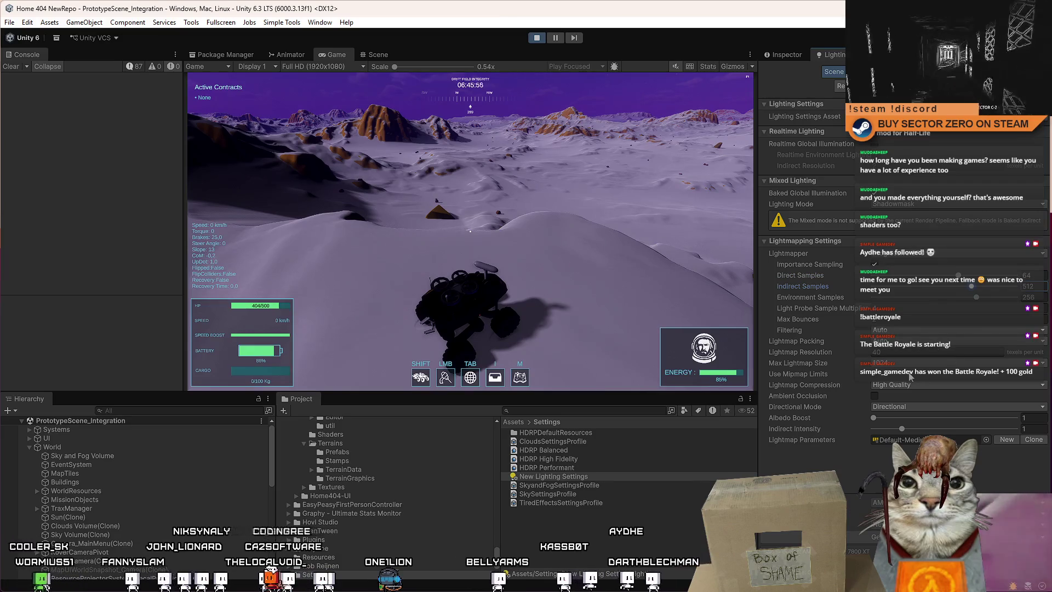
{"action": "left_click", "coordinate": [898, 439]}
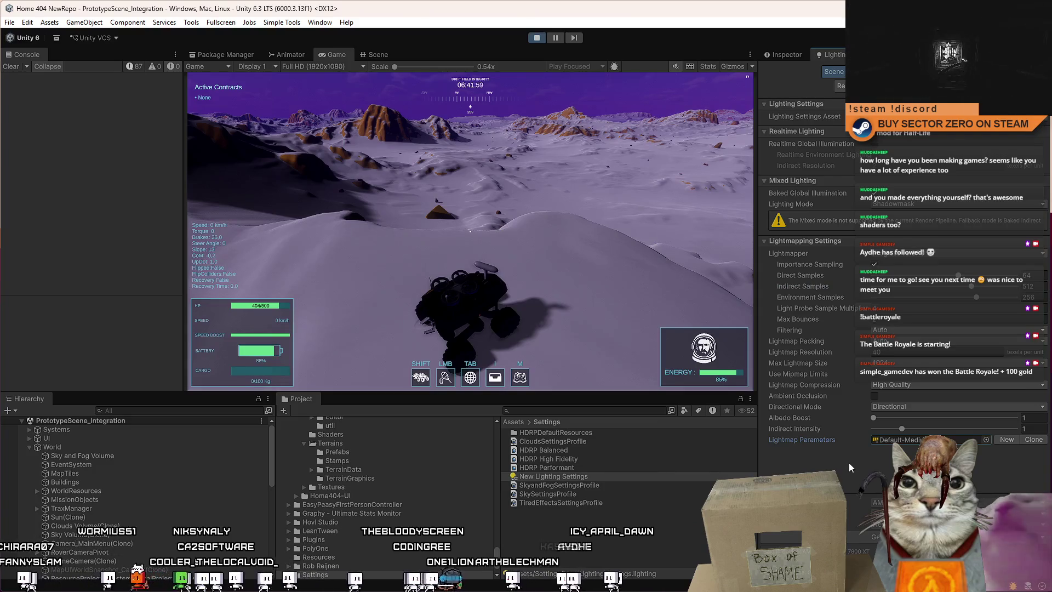
{"action": "left_click_drag", "start_coordinate": [875, 422], "coordinate": [971, 418]}
{"action": "mouse_move", "coordinate": [903, 417]}
{"action": "left_mouse_down"}
{"action": "mouse_move", "coordinate": [886, 417]}
{"action": "mouse_move", "coordinate": [1036, 432]}
{"action": "left_mouse_up"}
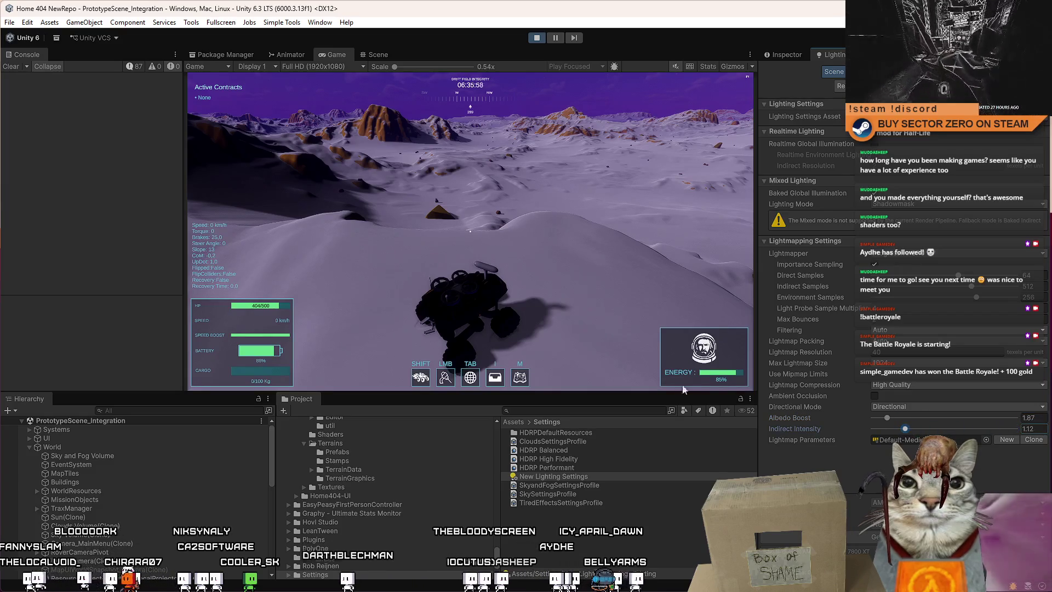
{"action": "left_click", "coordinate": [712, 356]}
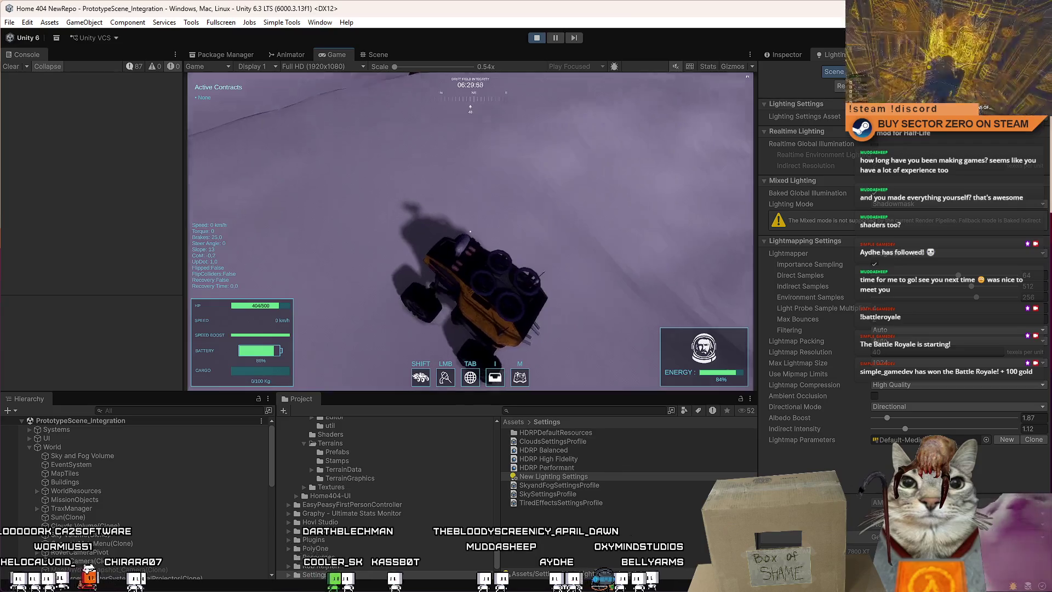
Swap between horizon and chase cameras, then show New Lighting Settings in the Inspector and open the Window menu.
{"action": "key", "text": "v"}
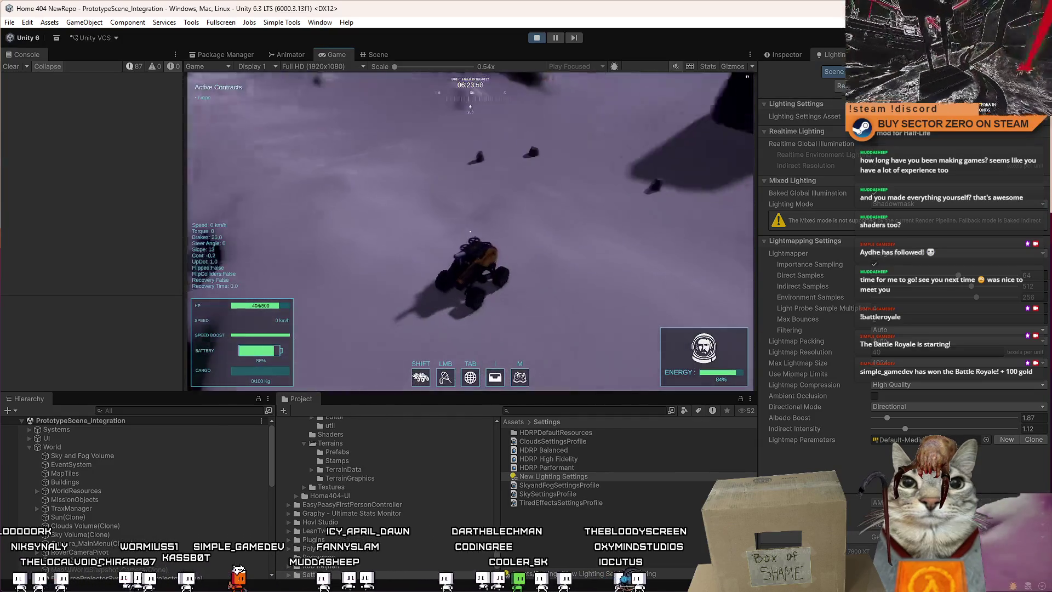
{"action": "key", "text": "v"}
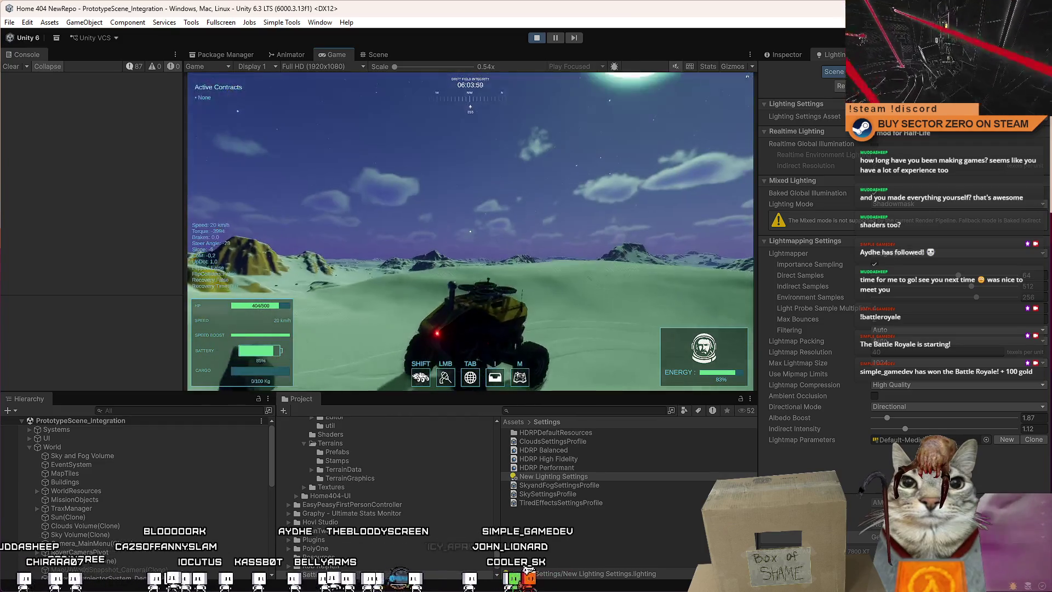
{"action": "key", "text": "Escape"}
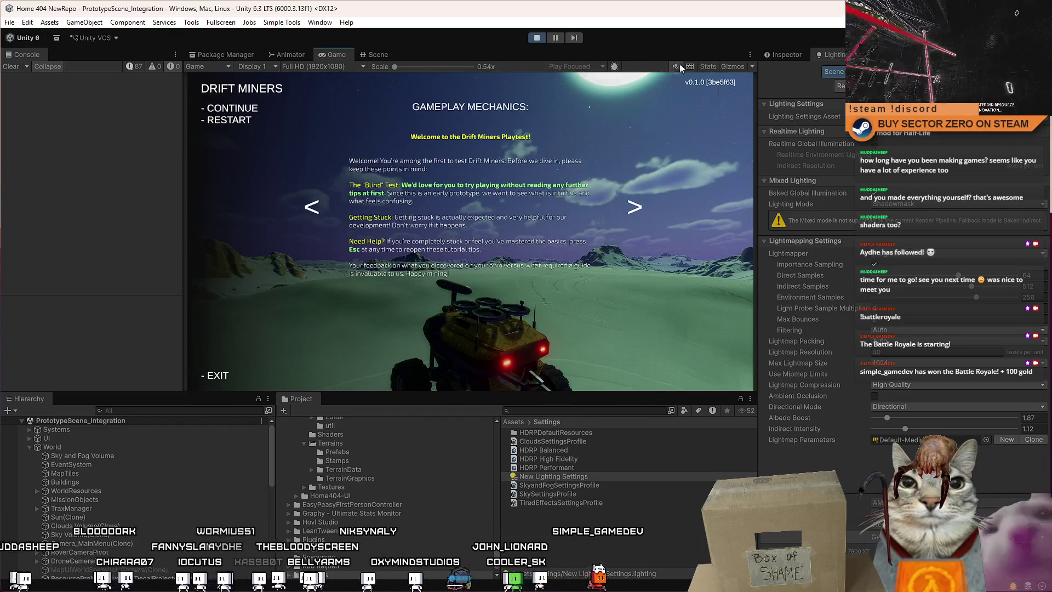
{"action": "key", "text": "Escape"}
{"action": "left_click", "coordinate": [785, 52]}
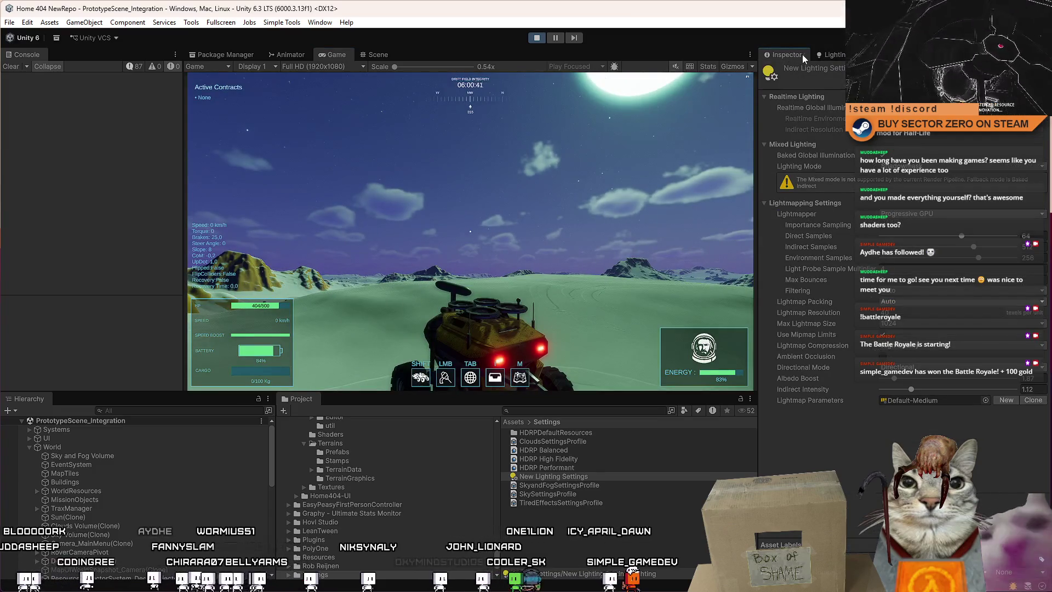
{"action": "left_click", "coordinate": [319, 22]}
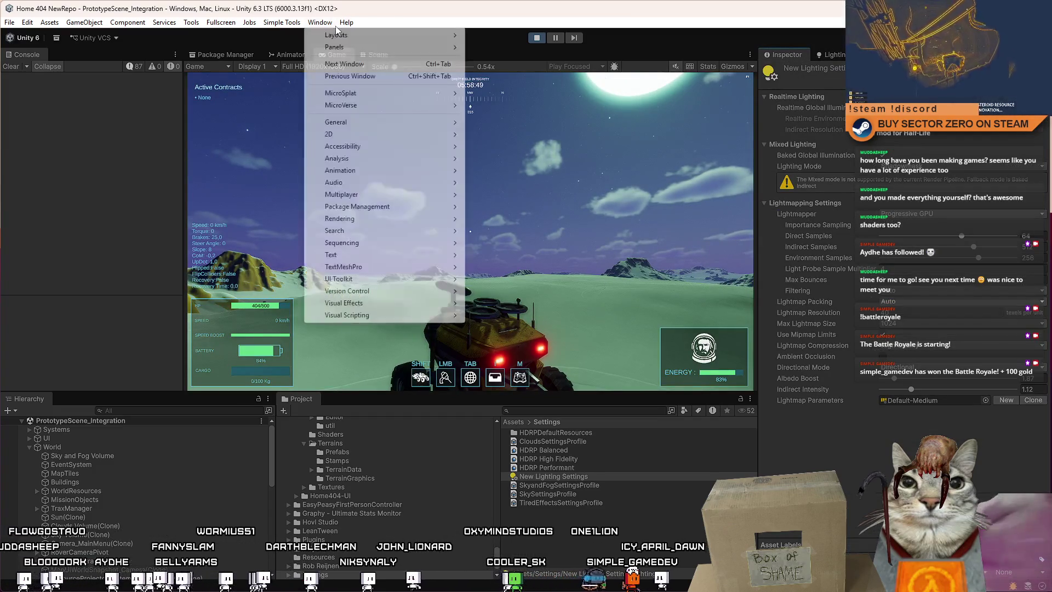
Open Window > Rendering > Lighting.
{"action": "mouse_move", "coordinate": [395, 219]}
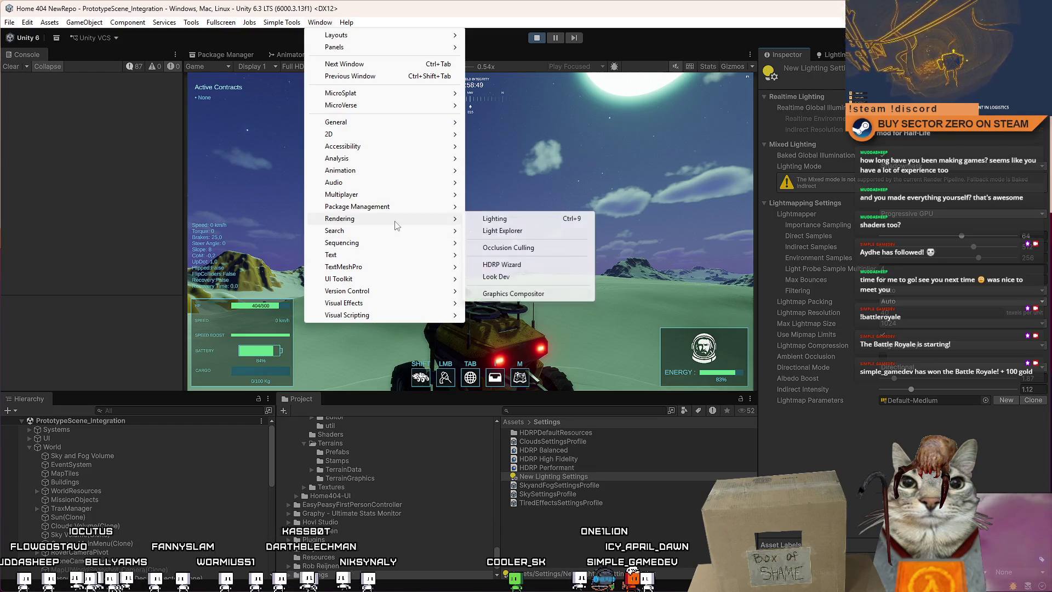
{"action": "left_click", "coordinate": [550, 219]}
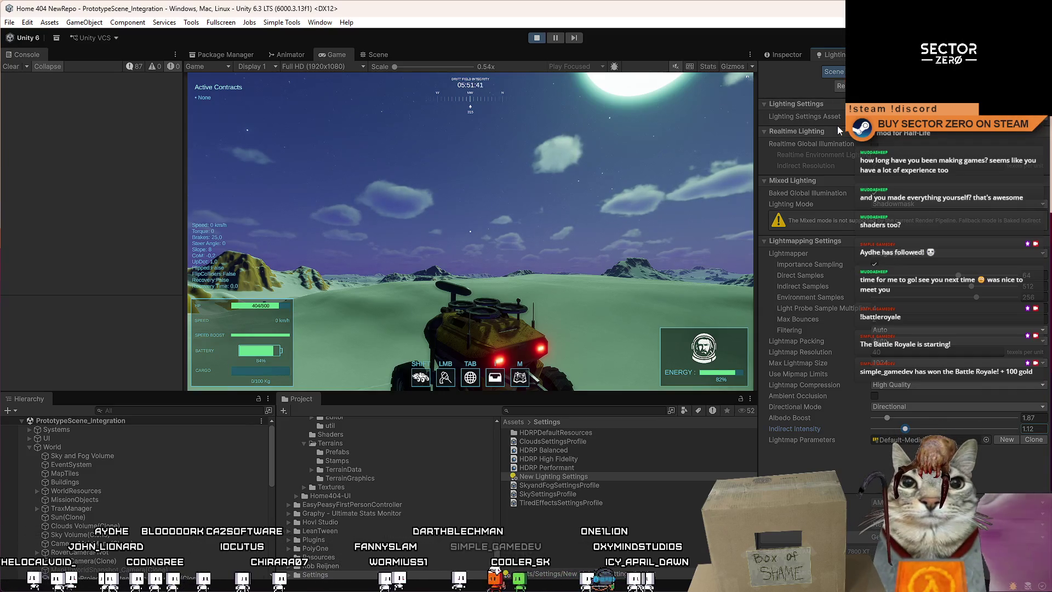
Select Sky and Fog Volume, scroll its Inspector overrides, and tick the Exposure override.
{"action": "left_click", "coordinate": [113, 457]}
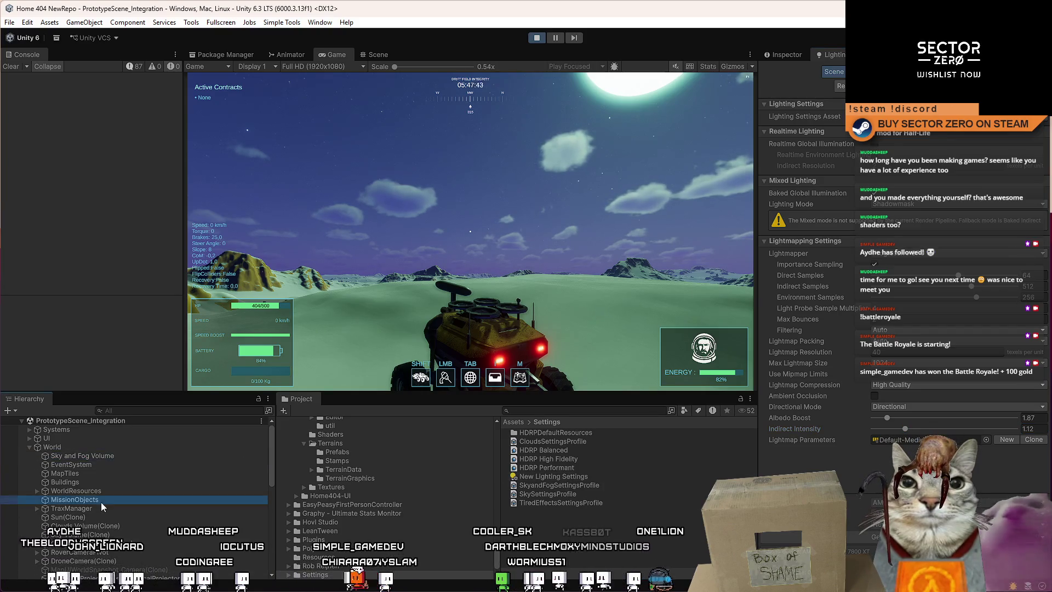
{"action": "left_click", "coordinate": [784, 54]}
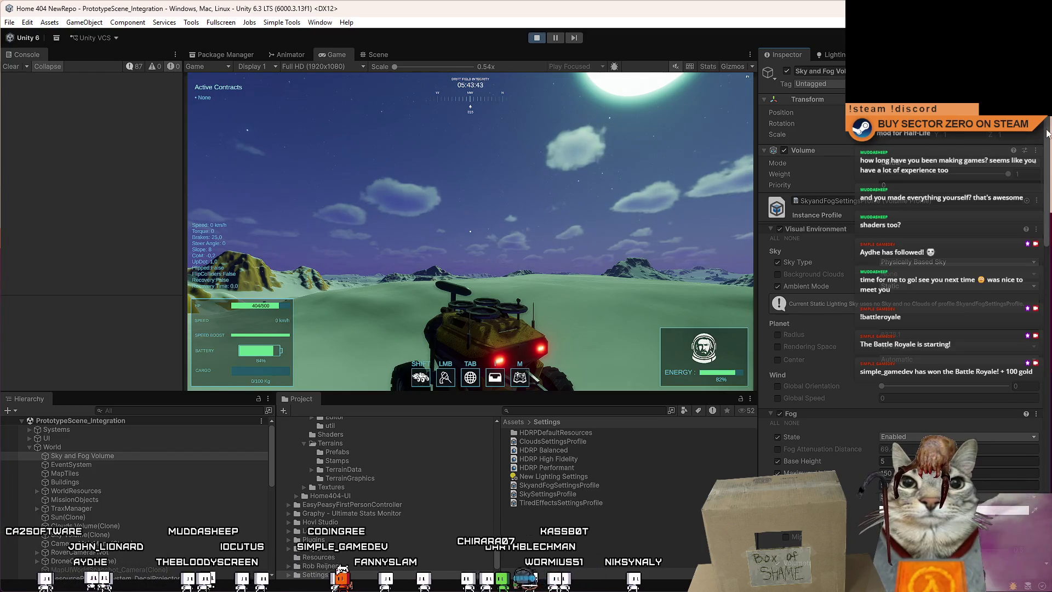
{"action": "scroll", "coordinate": [1047, 167], "scroll_direction": "down", "scroll_amount": 5}
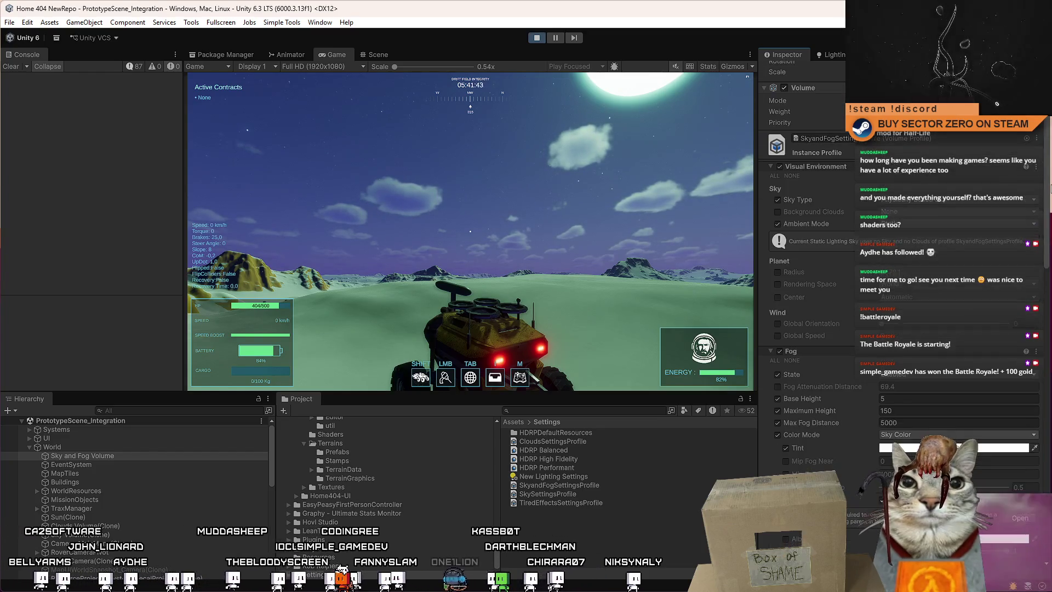
{"action": "mouse_move", "coordinate": [1046, 167]}
{"action": "left_mouse_down"}
{"action": "mouse_move", "coordinate": [1045, 407]}
{"action": "mouse_move", "coordinate": [1039, 367]}
{"action": "left_mouse_up"}
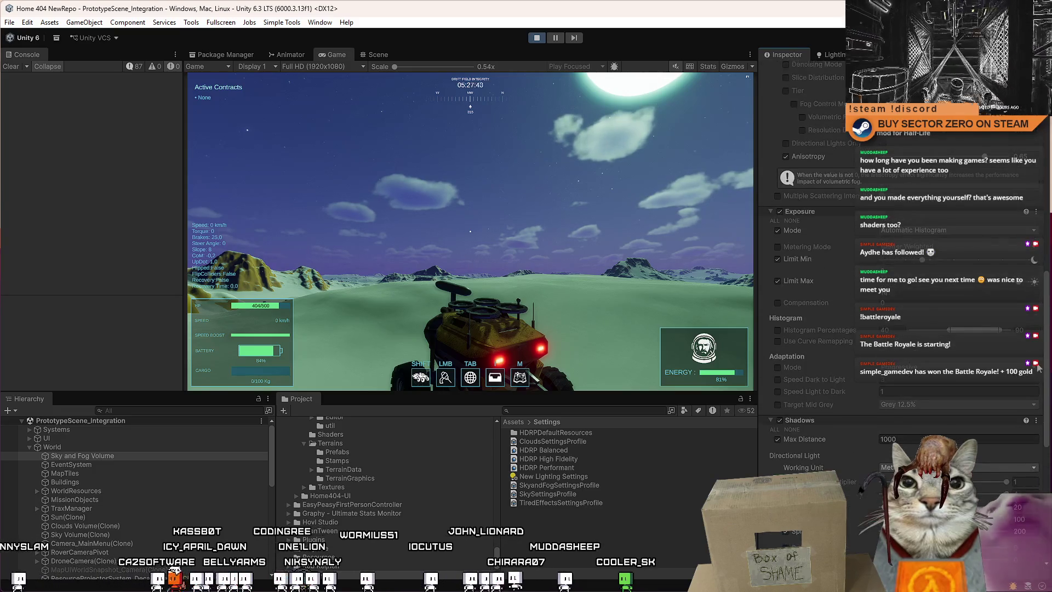
{"action": "left_click", "coordinate": [778, 211]}
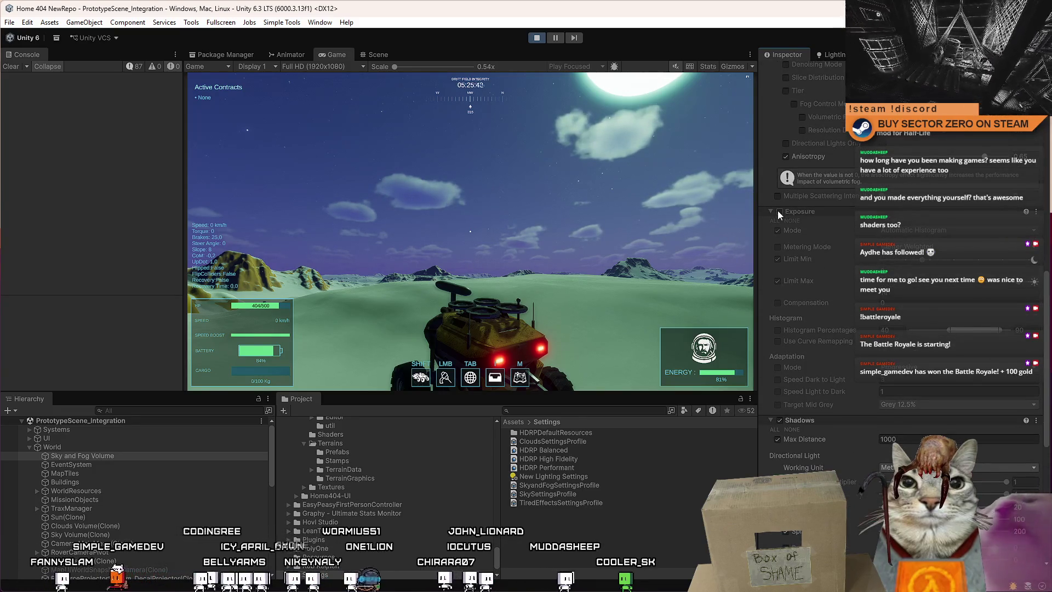
{"action": "left_click_drag", "start_coordinate": [1046, 307], "coordinate": [1040, 420]}
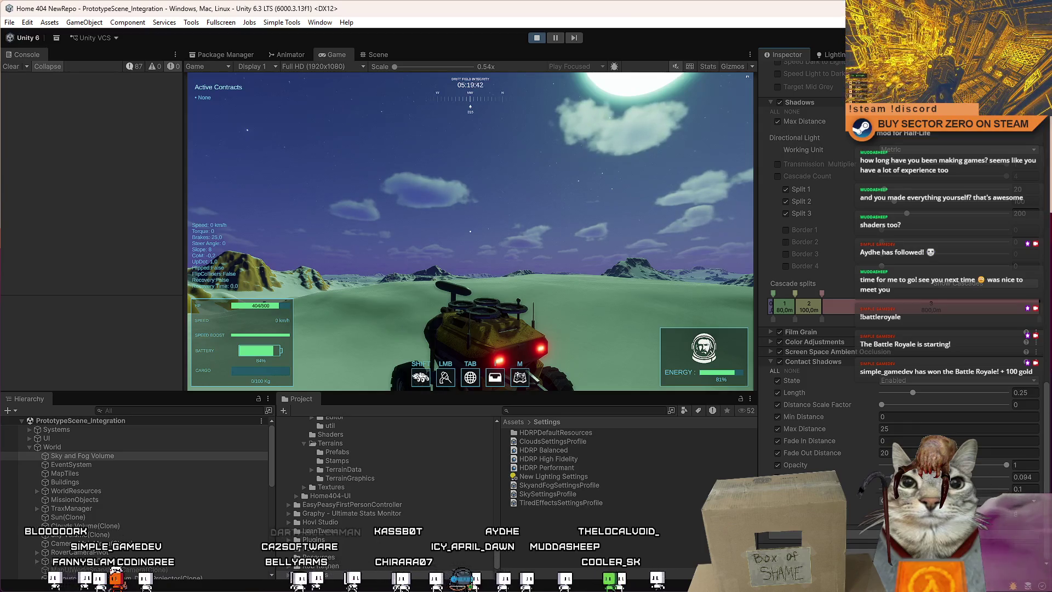
Dismiss the Add Component search after typing 'LOD'.
{"action": "key", "text": "ctrl+shift+a"}
{"action": "type", "text": "LOD"}
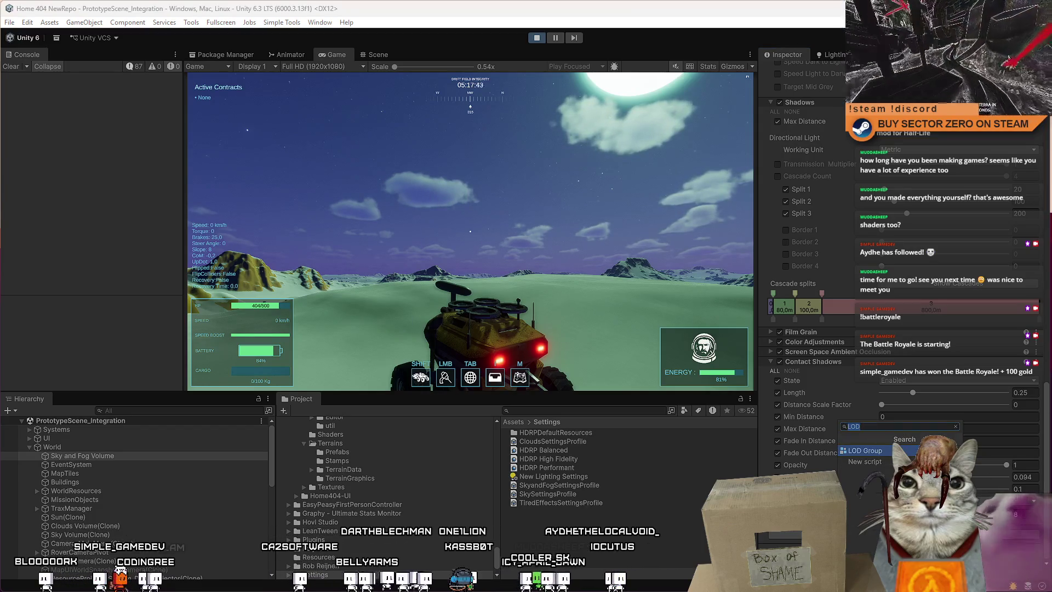
{"action": "key", "text": "Return"}
Add a Contact Shadows post-processing override to the Sky and Fog Volume profile.
{"action": "left_click", "coordinate": [904, 483]}
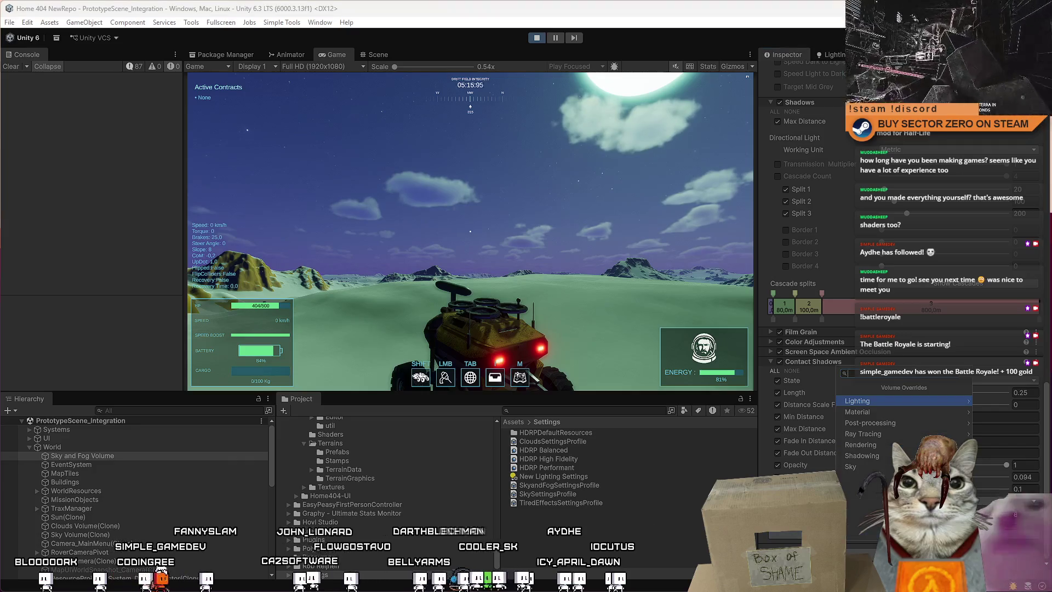
{"action": "left_click", "coordinate": [916, 422]}
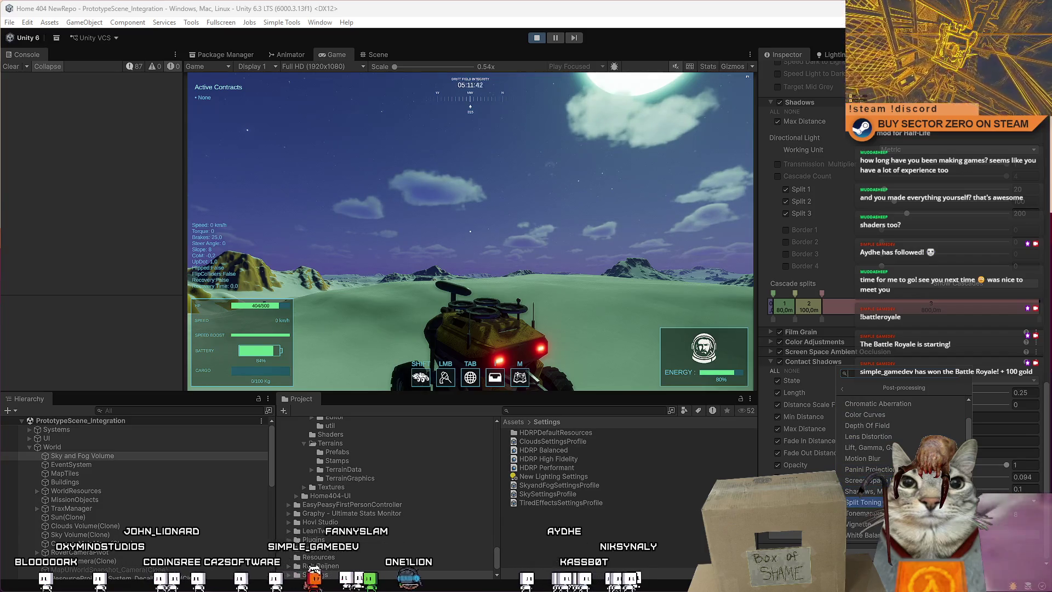
{"action": "left_click", "coordinate": [863, 512]}
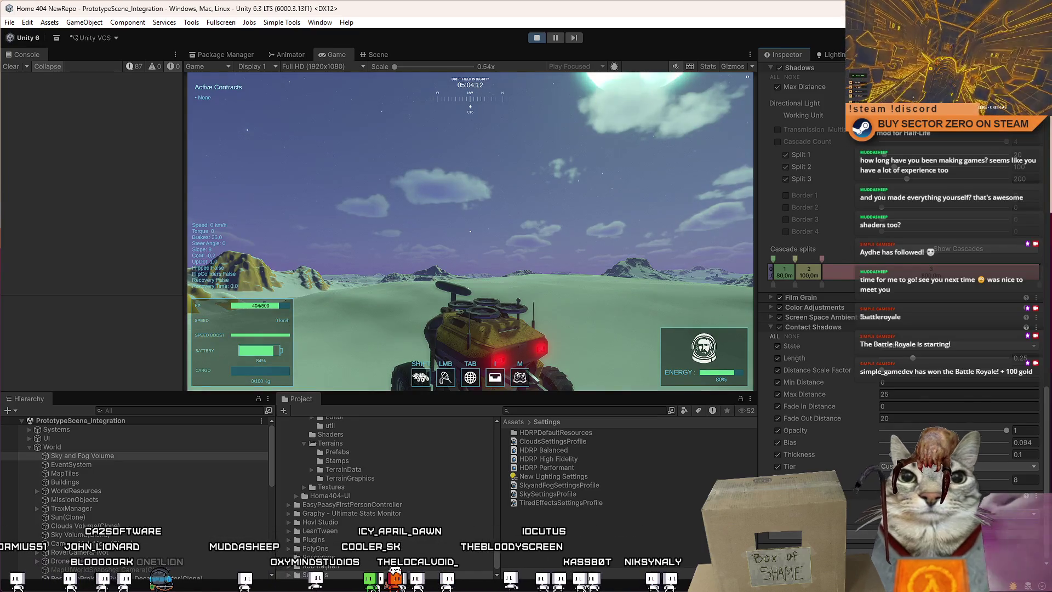
Switch to the top-down drone view, drive the rover forward and briefly toggle pause.
{"action": "key", "text": "shift"}
{"action": "key", "text": "shift"}
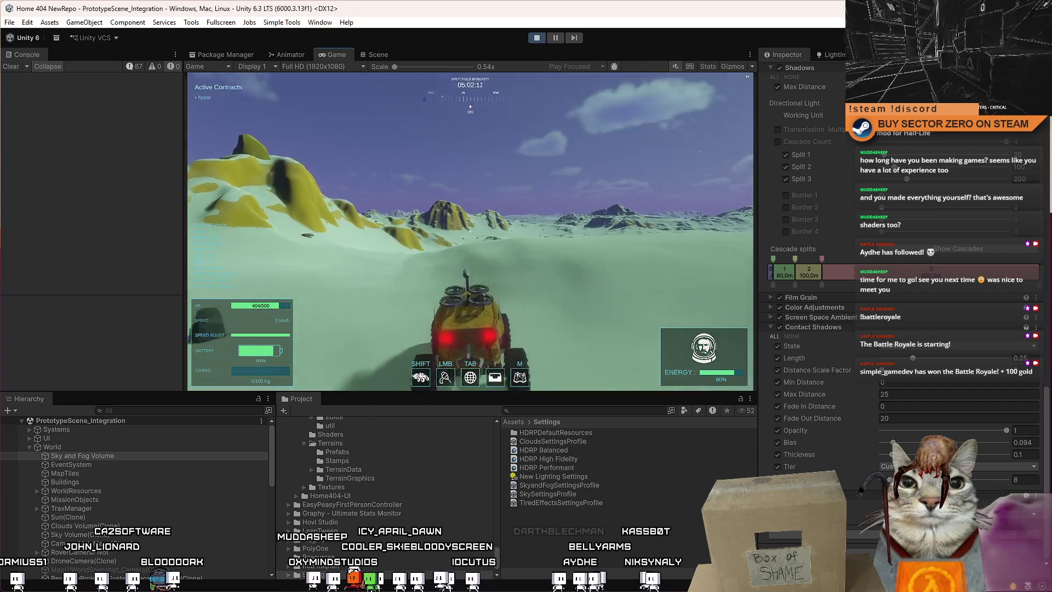
{"action": "key", "text": "w"}
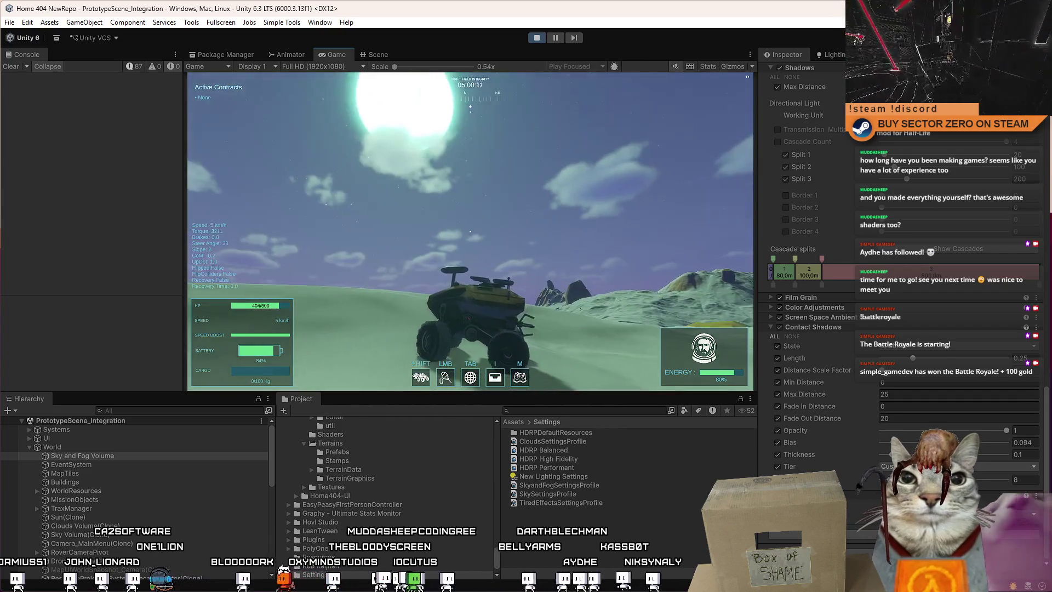
{"action": "key", "text": "w"}
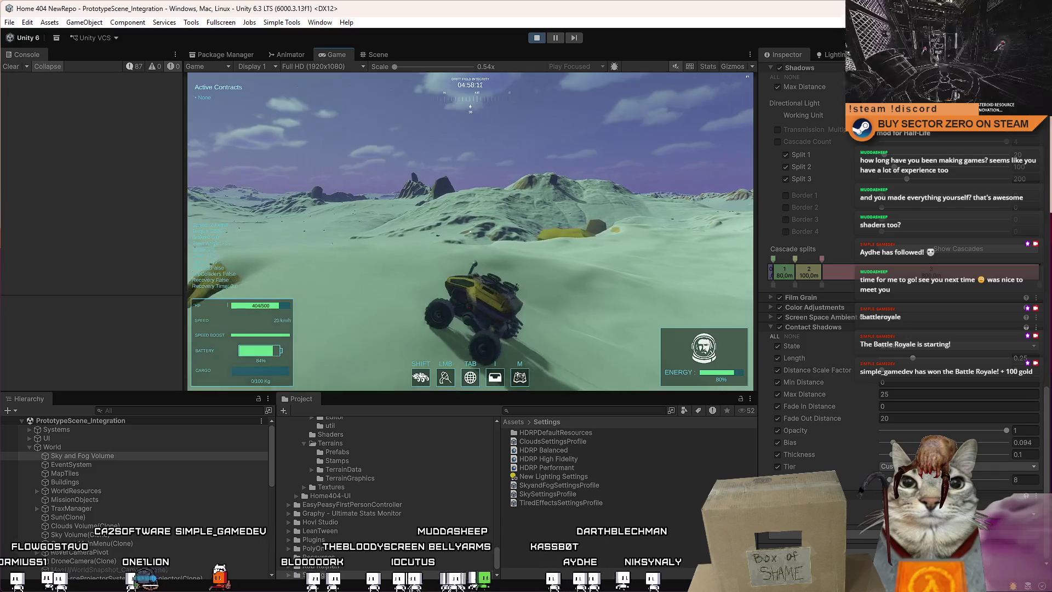
{"action": "key", "text": "Escape"}
{"action": "key", "text": "Escape"}
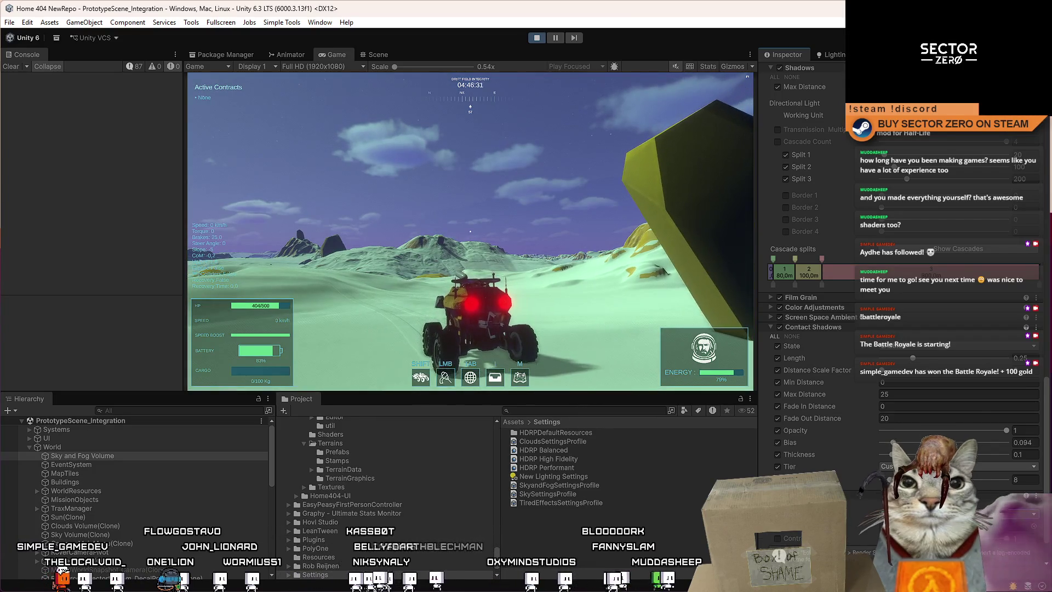
{"action": "scroll", "coordinate": [805, 274], "scroll_direction": "down", "scroll_amount": 2}
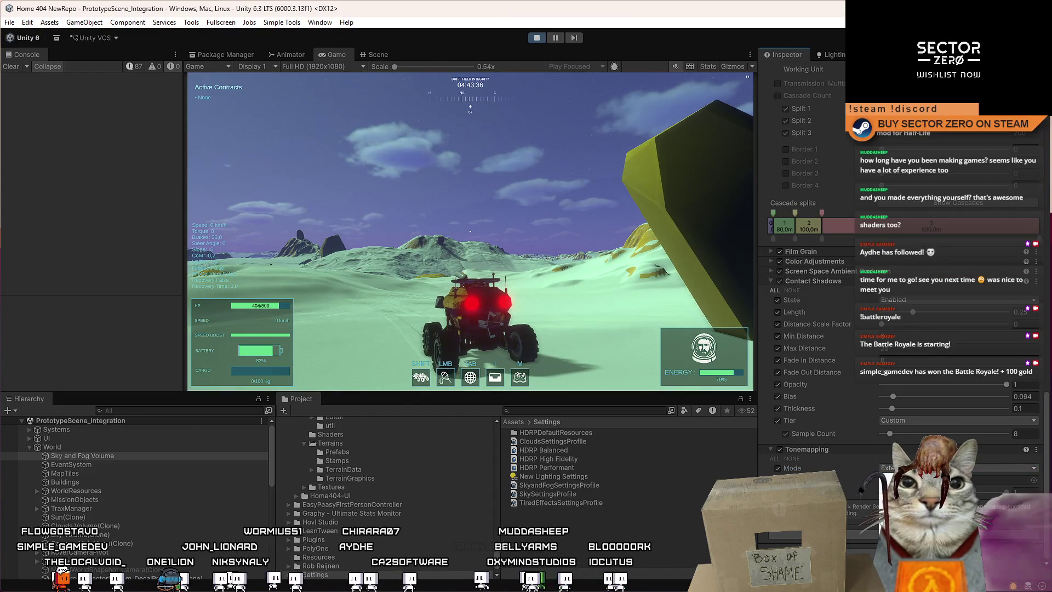
{"action": "scroll", "coordinate": [805, 274], "scroll_direction": "up", "scroll_amount": 2}
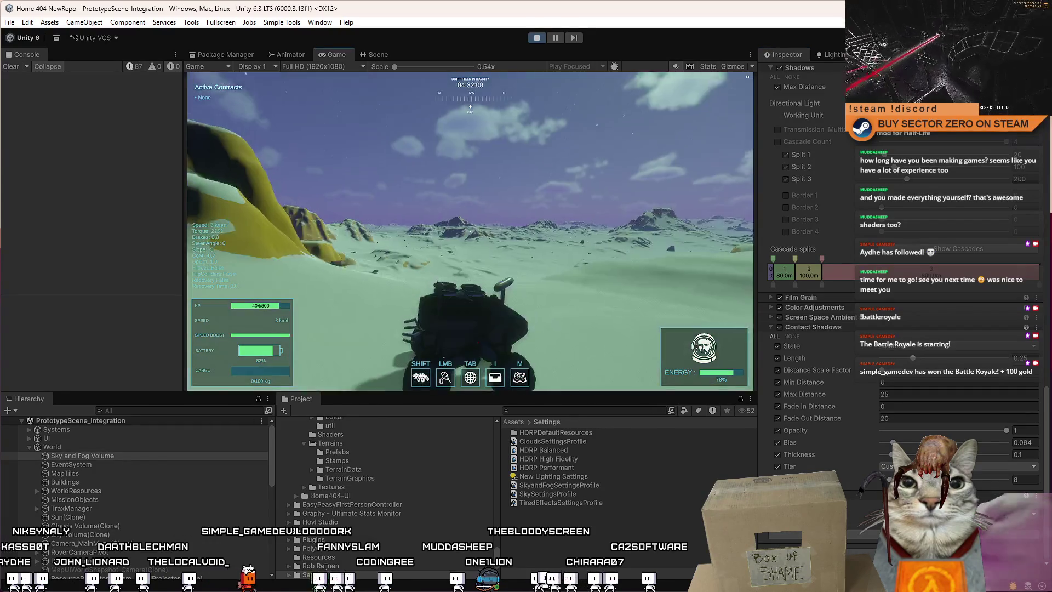
Boost the rover with Shift+W, then pause to show the Drift Miners menu.
{"action": "key", "text": "shift+w"}
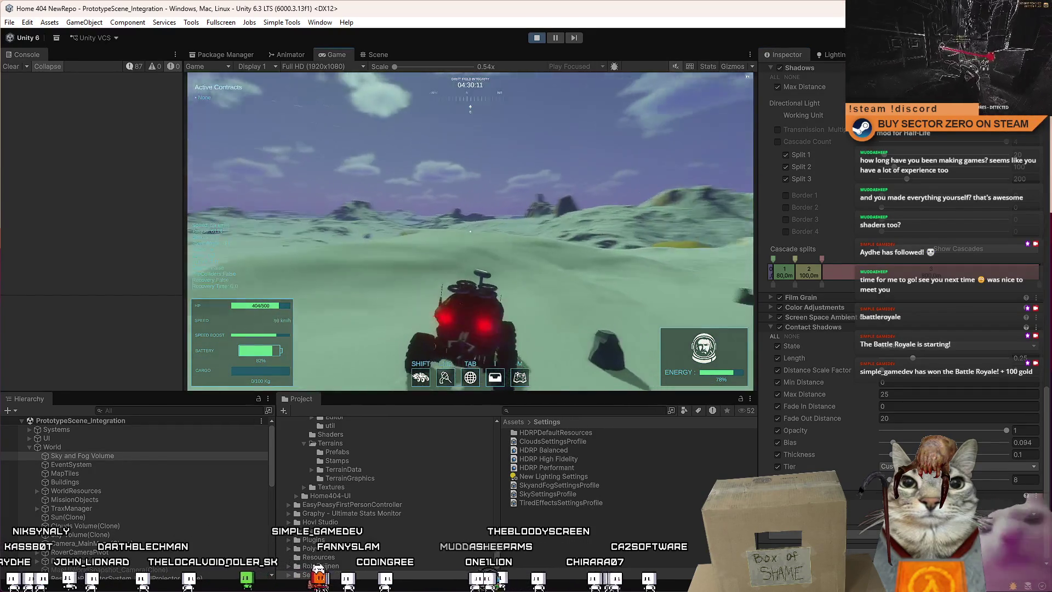
{"action": "key", "text": "shift+w"}
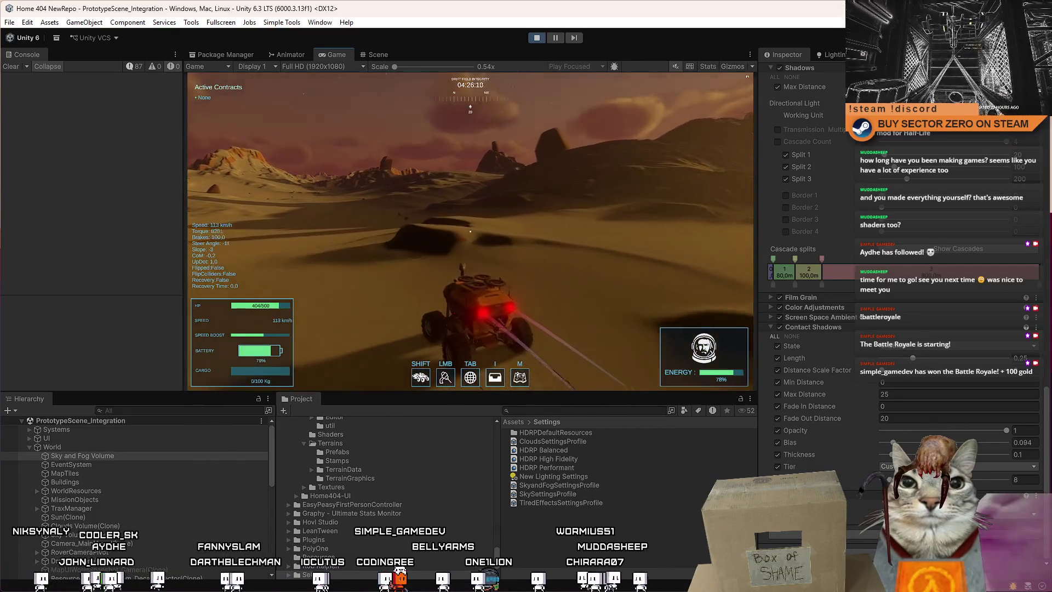
{"action": "key", "text": "Escape"}
{"action": "key", "text": "Escape"}
Maximize the Game view and drive the rover right across the dunes toward the mesa.
{"action": "double_click", "coordinate": [337, 55]}
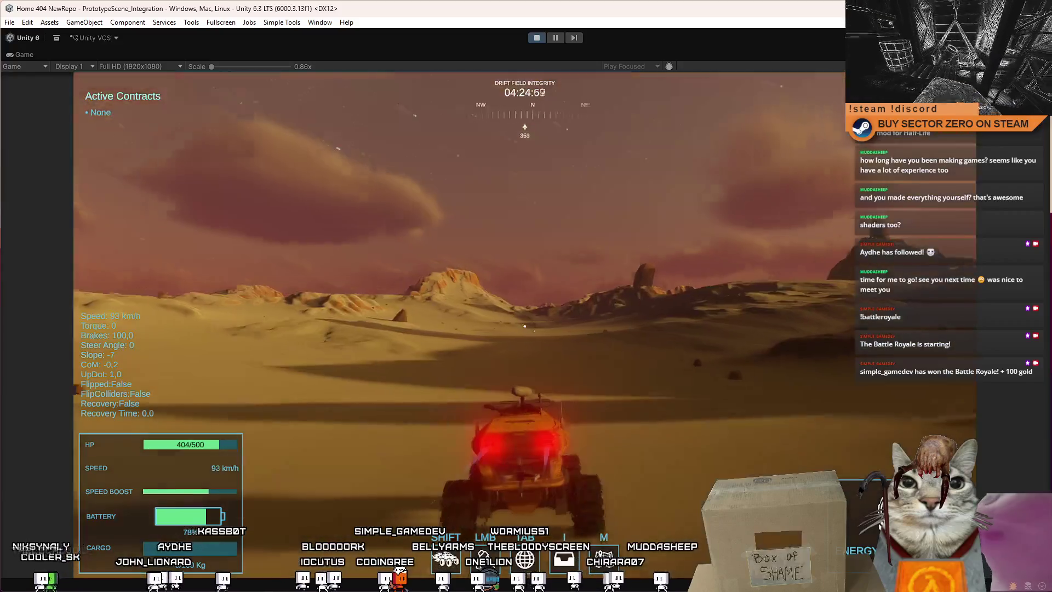
{"action": "key", "text": "w"}
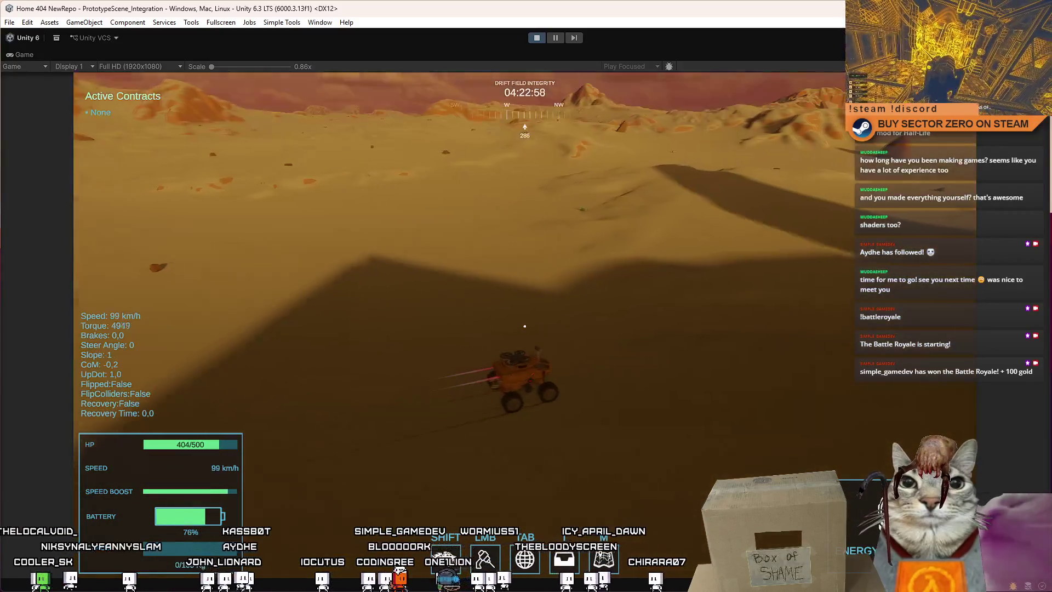
{"action": "key", "text": "d"}
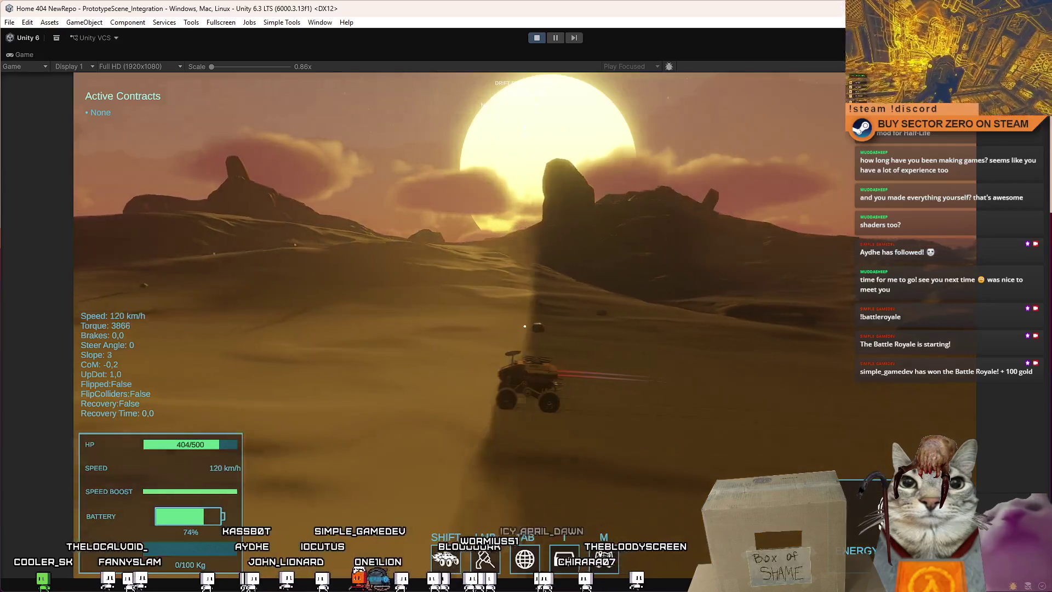
{"action": "key", "text": "d"}
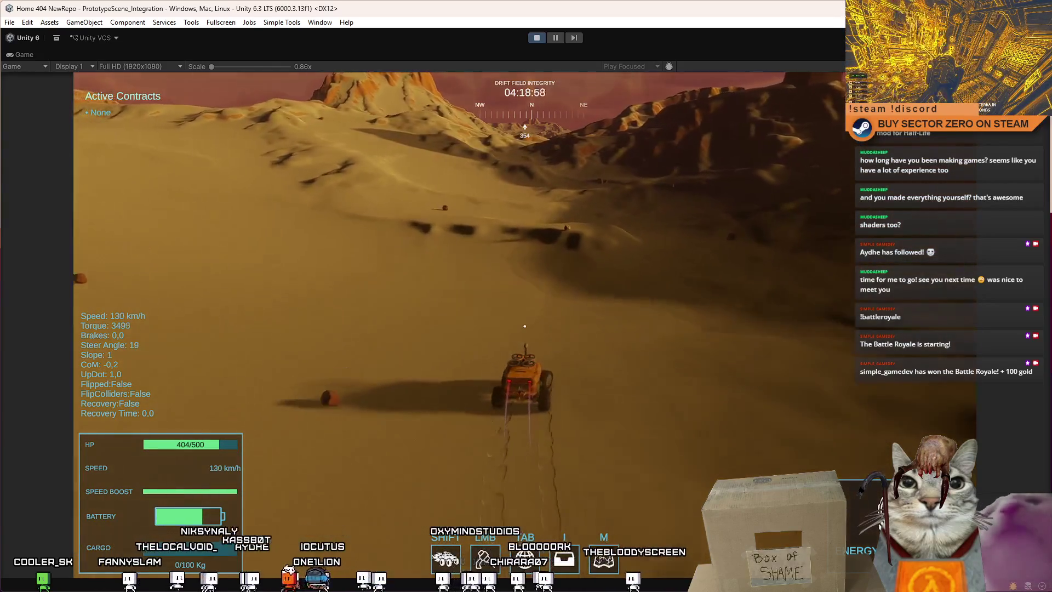
{"action": "key", "text": "d"}
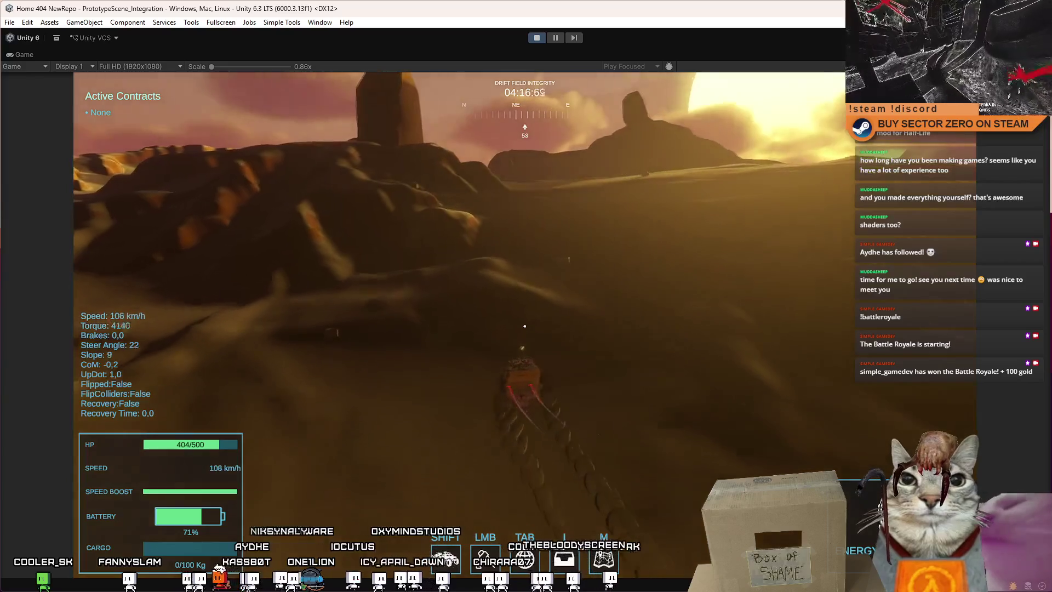
{"action": "key", "text": "w"}
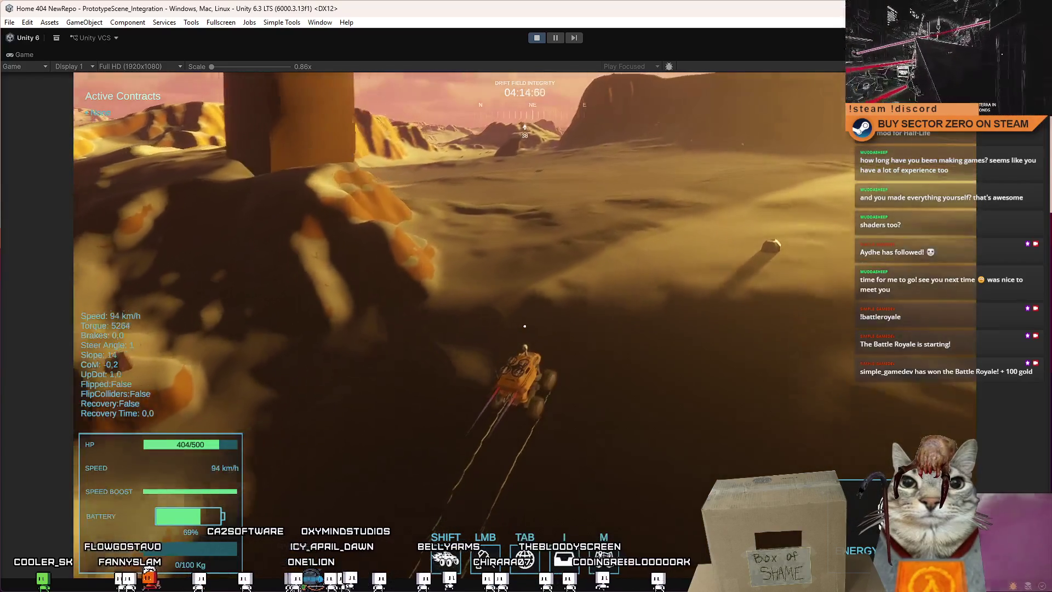
{"action": "key", "text": "d"}
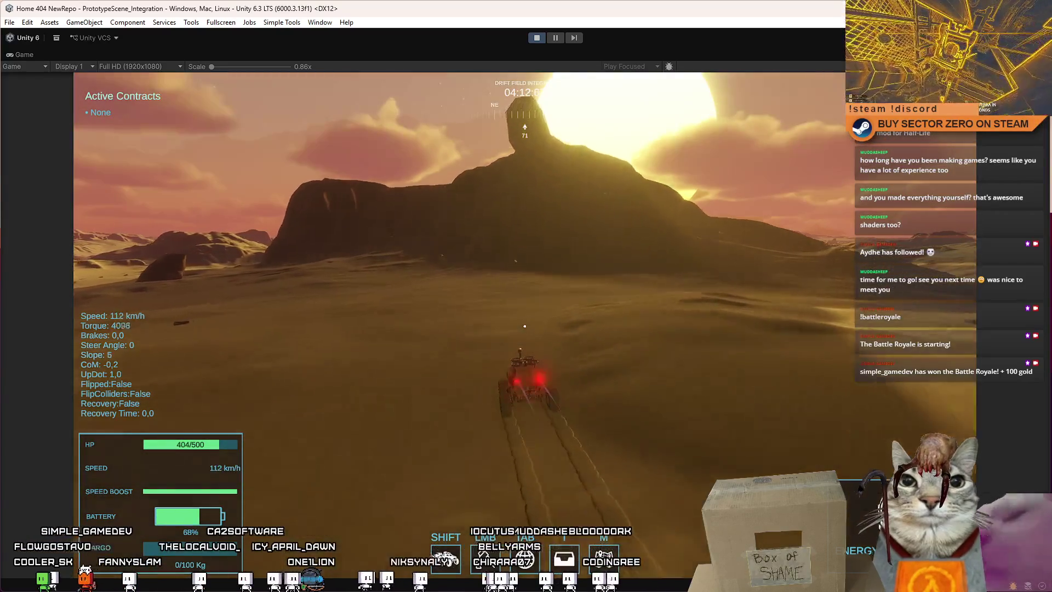
{"action": "key", "text": "a"}
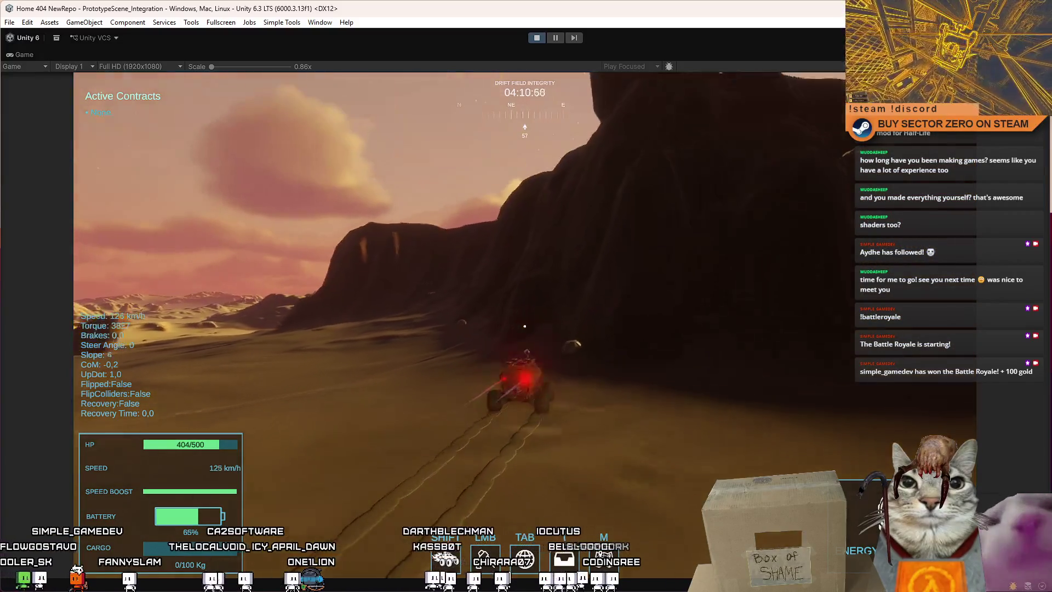
Reverse away from the mesa, boost off toward the northeast, then stop the test run.
{"action": "key", "text": "s"}
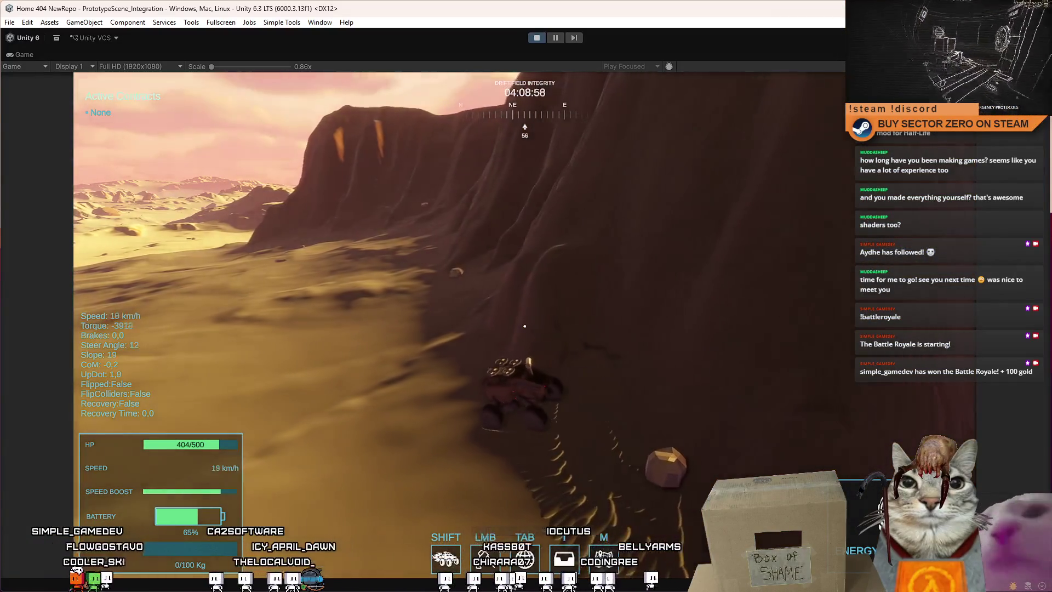
{"action": "key", "text": "w"}
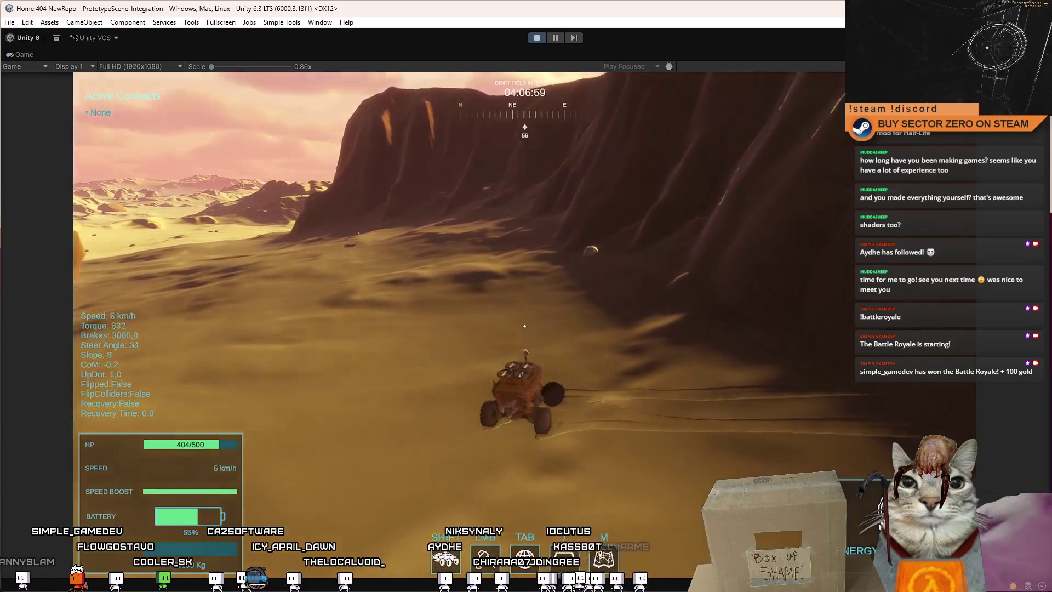
{"action": "key", "text": "d"}
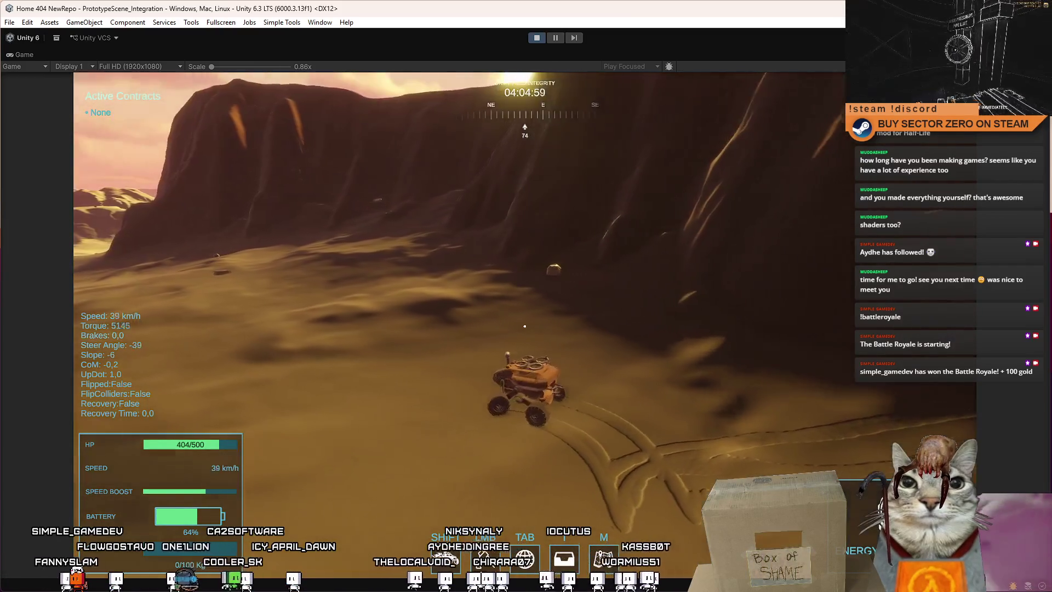
{"action": "key", "text": "shift"}
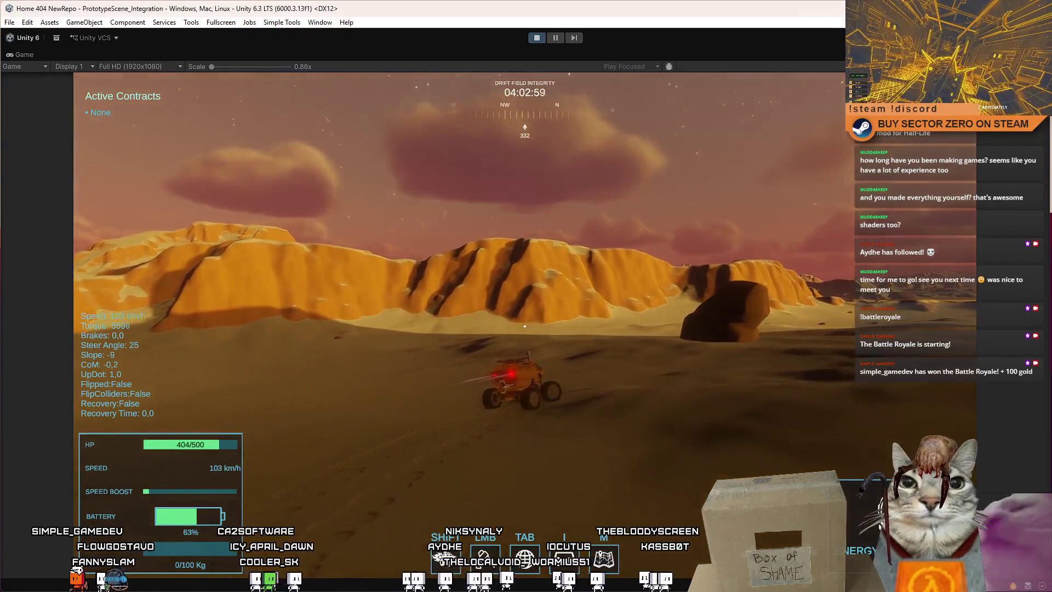
{"action": "key", "text": "d"}
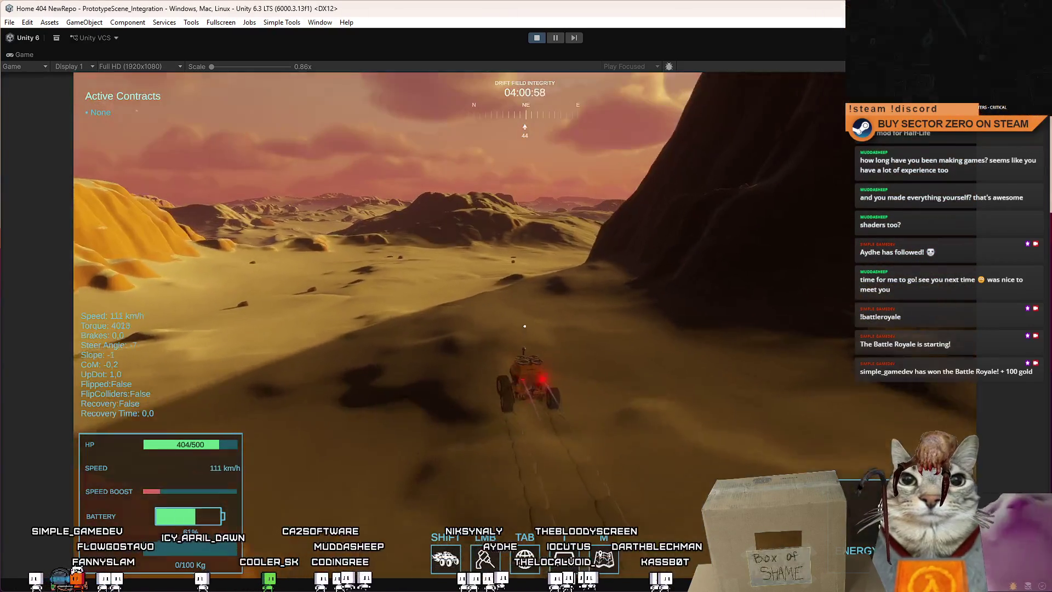
{"action": "key", "text": "Escape"}
{"action": "left_click", "coordinate": [537, 38]}
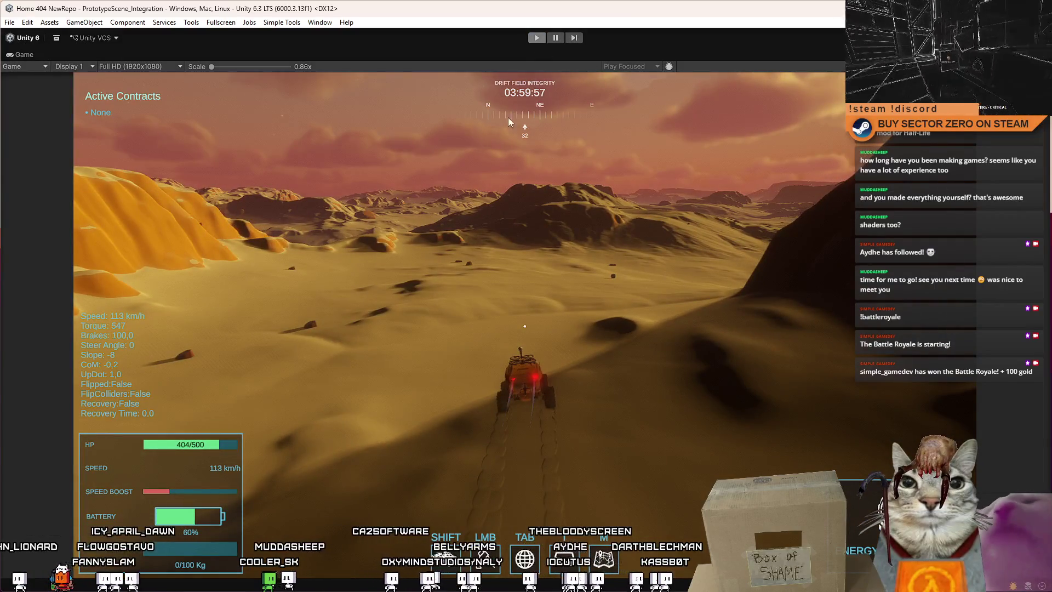
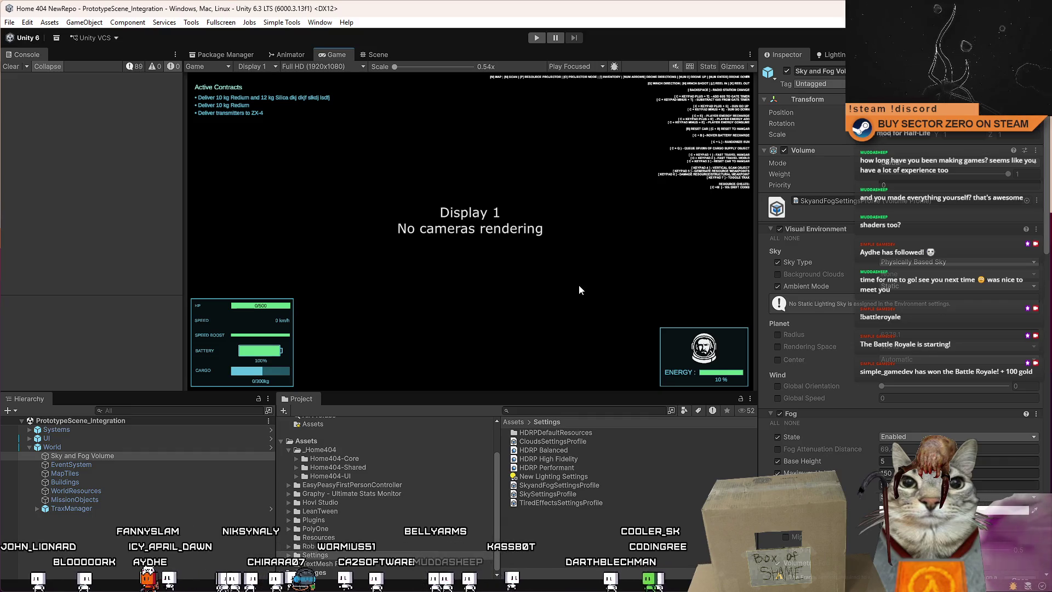
Deselect the Sky and Fog Volume object and switch to WinchPhysicsCable.cs in Visual Studio.
{"action": "left_click", "coordinate": [288, 464]}
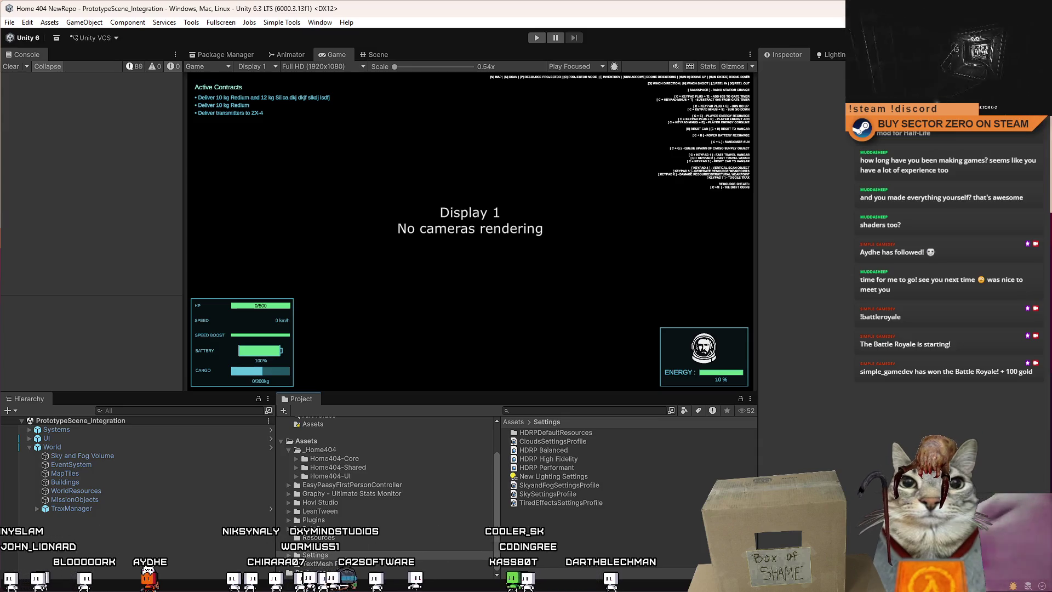
{"action": "key", "text": "alt+Tab"}
{"action": "left_click", "coordinate": [450, 325]}
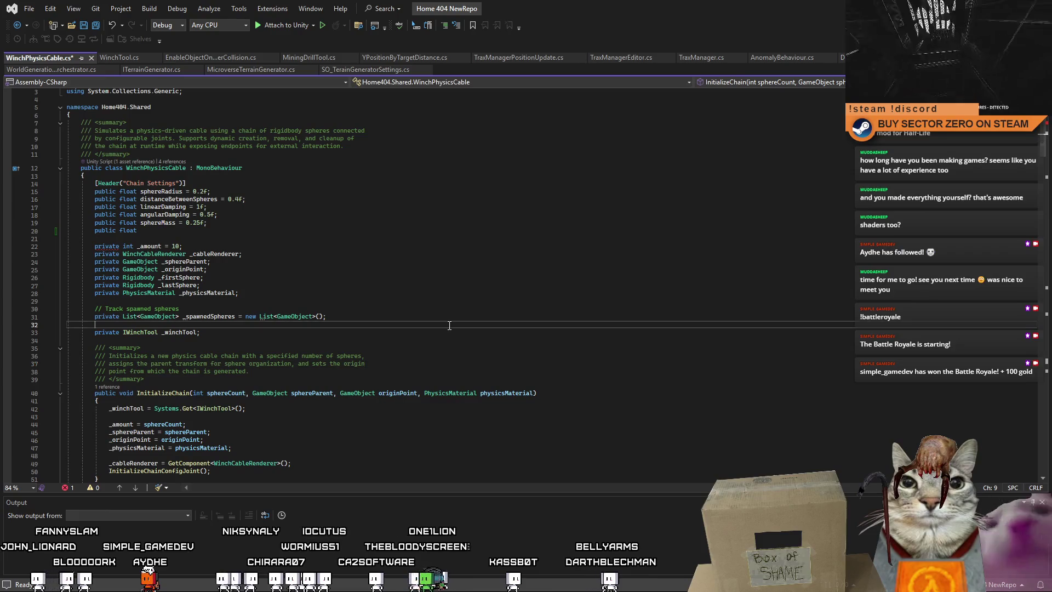
Save the WinchPhysicsCable.cs edits and return to Unity so the scripts recompile.
{"action": "left_click", "coordinate": [150, 246]}
{"action": "key", "text": "Down"}
{"action": "key", "text": "End"}
{"action": "key", "text": "alt+Tab"}
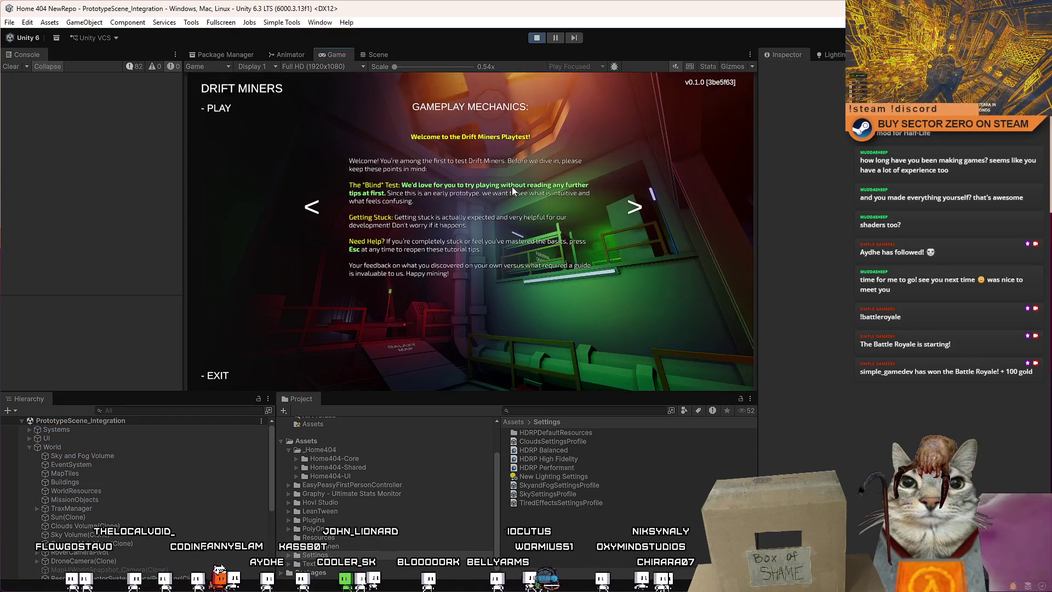
Start the playtest, walk to the Upgrades Terminal, and open then leave its upgrades menu.
{"action": "left_click", "coordinate": [513, 192]}
{"action": "key", "text": "w"}
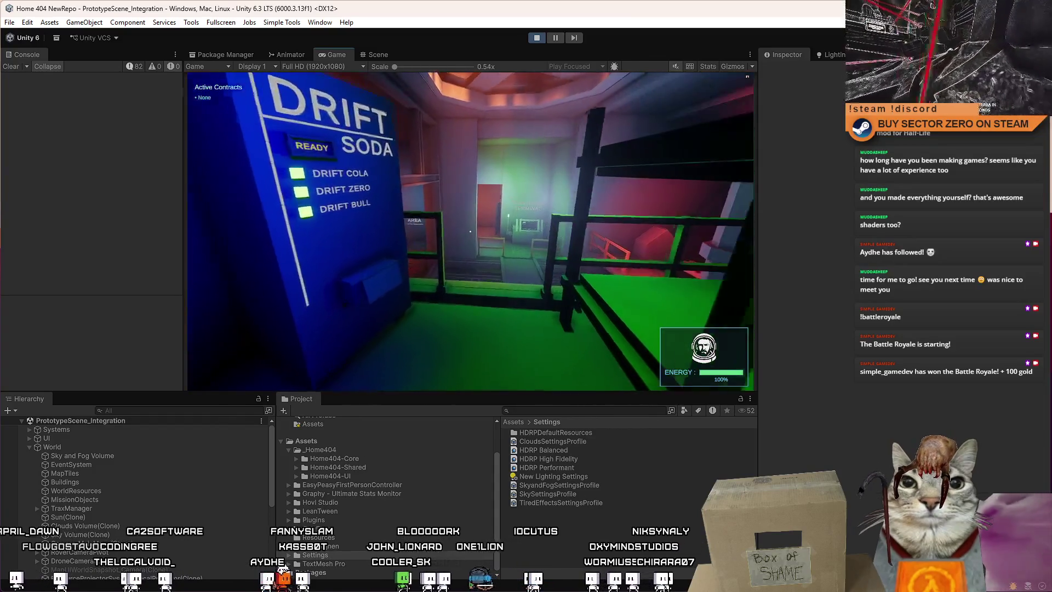
{"action": "key", "text": "w"}
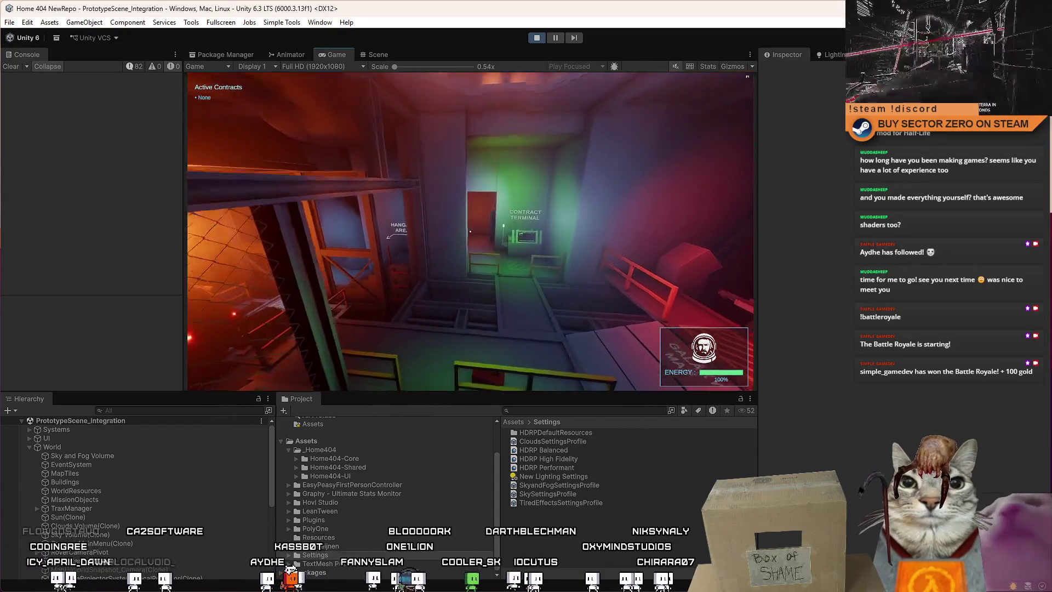
{"action": "key", "text": "w"}
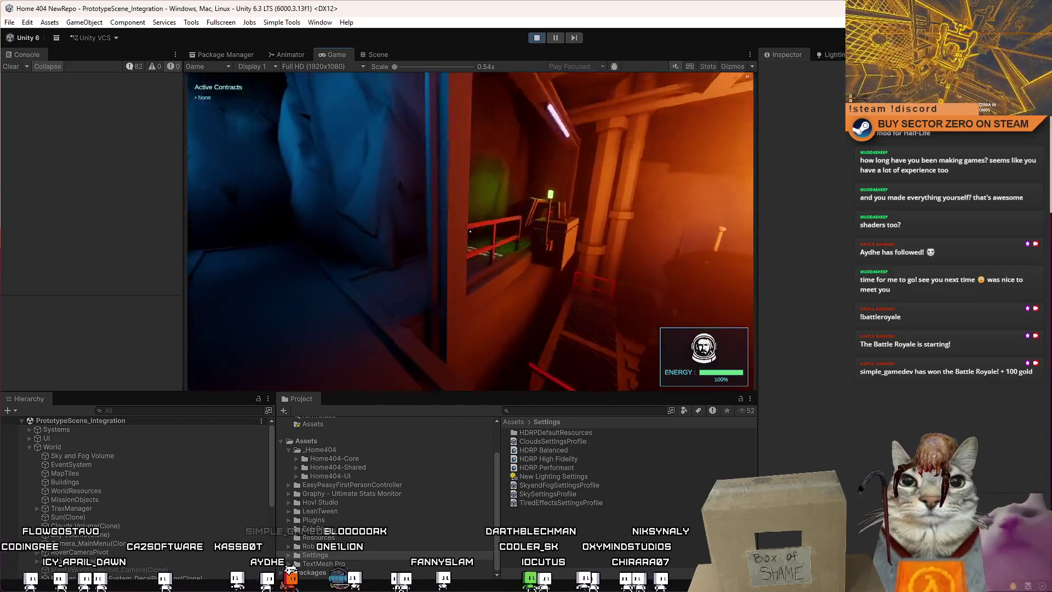
{"action": "key", "text": "e"}
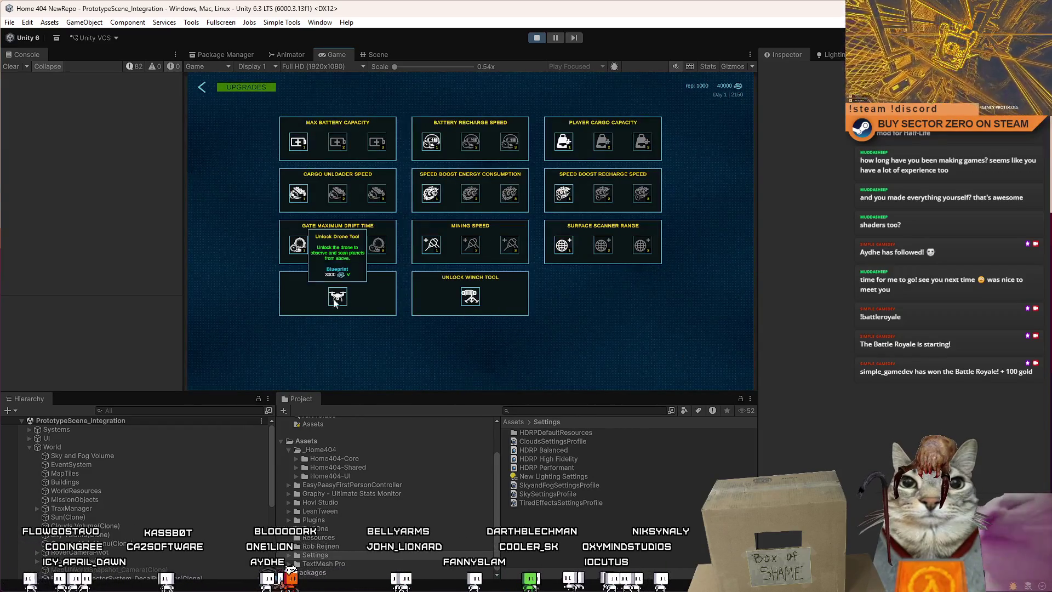
{"action": "left_click", "coordinate": [202, 87]}
Walk into the hangar, drive the rover left across the snowfield, and pause the game.
{"action": "key", "text": "w"}
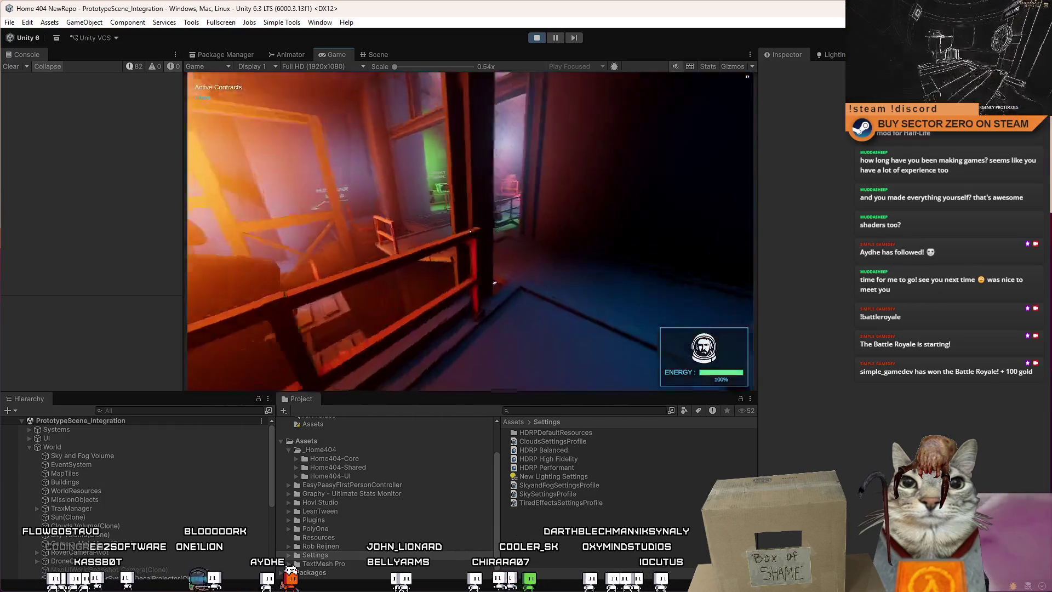
{"action": "key", "text": "w"}
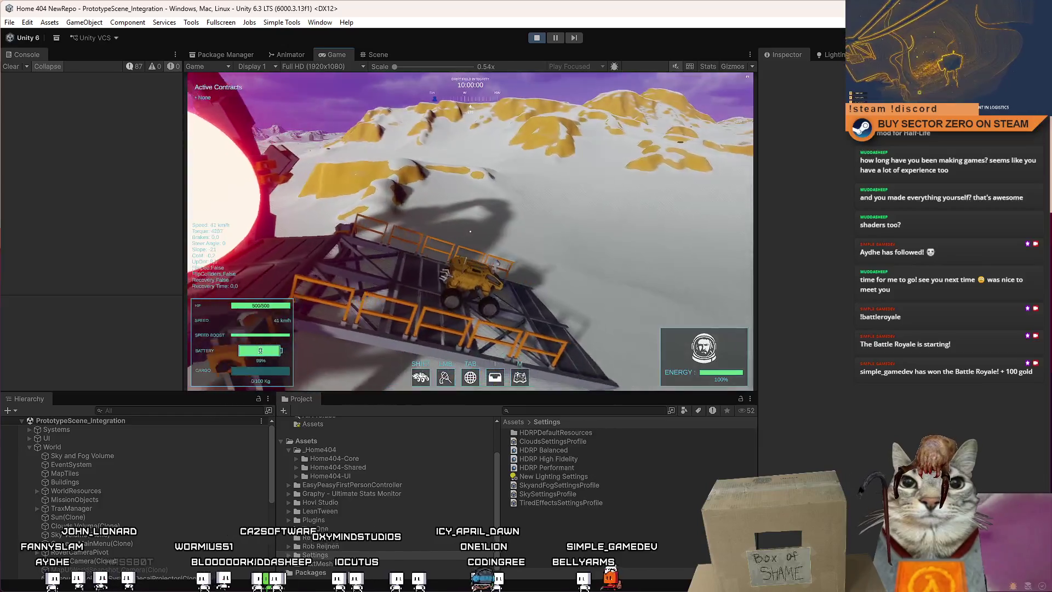
{"action": "key", "text": "a"}
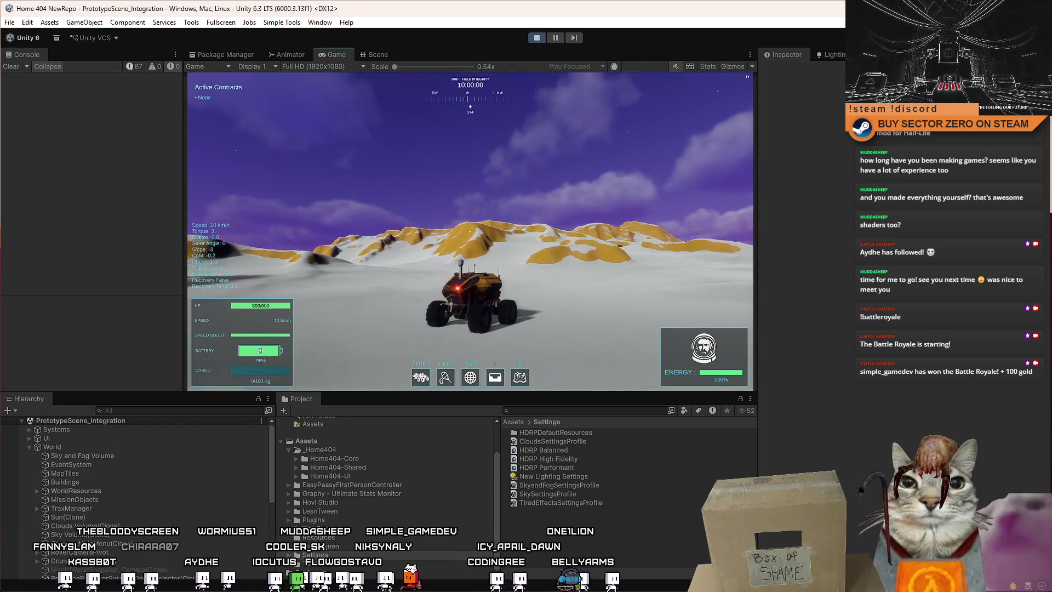
{"action": "key", "text": "Escape"}
{"action": "key", "text": "Escape"}
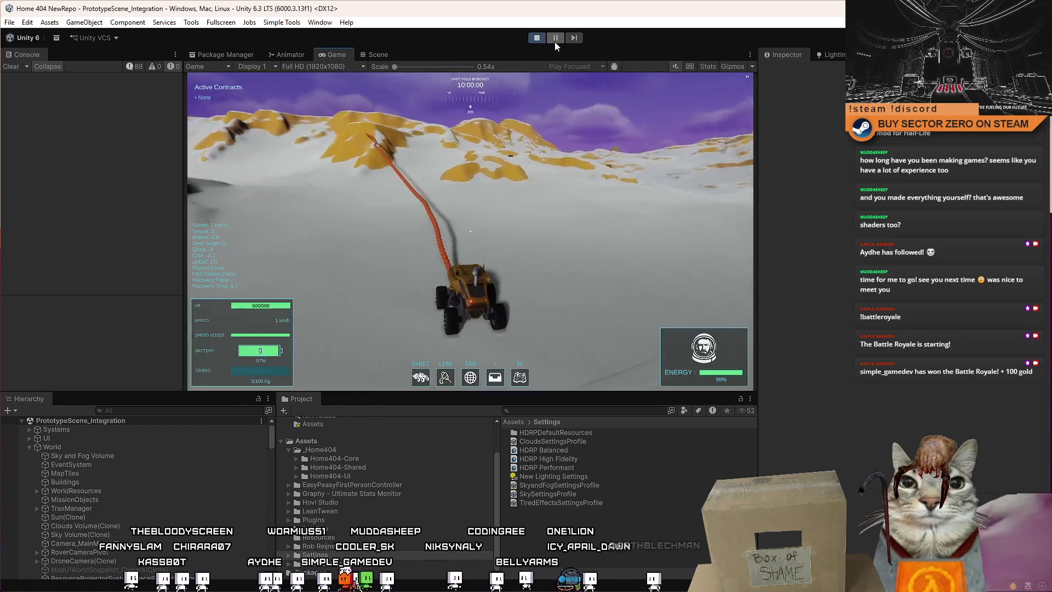
Inspect ChainSphere_35's Configurable Joint settings in the Scene view, then return to the cable script.
{"action": "left_click", "coordinate": [377, 54]}
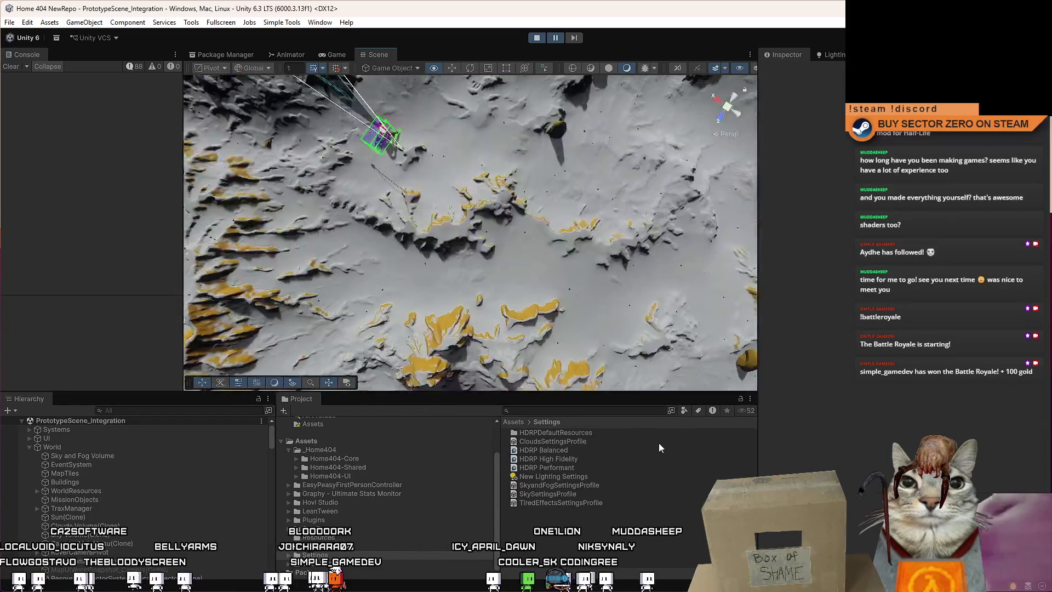
{"action": "mouse_move", "coordinate": [518, 288]}
{"action": "left_mouse_down"}
{"action": "mouse_move", "coordinate": [256, 214]}
{"action": "mouse_move", "coordinate": [339, 248]}
{"action": "mouse_move", "coordinate": [343, 260]}
{"action": "left_mouse_up"}
{"action": "left_click", "coordinate": [343, 261]}
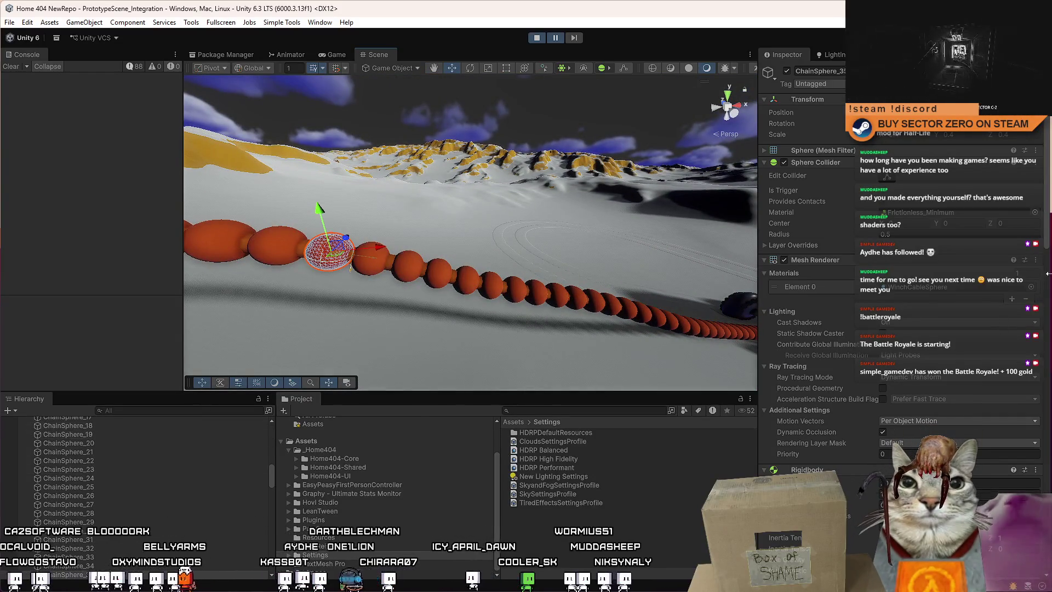
{"action": "scroll", "coordinate": [1049, 241], "scroll_direction": "down", "scroll_amount": 15}
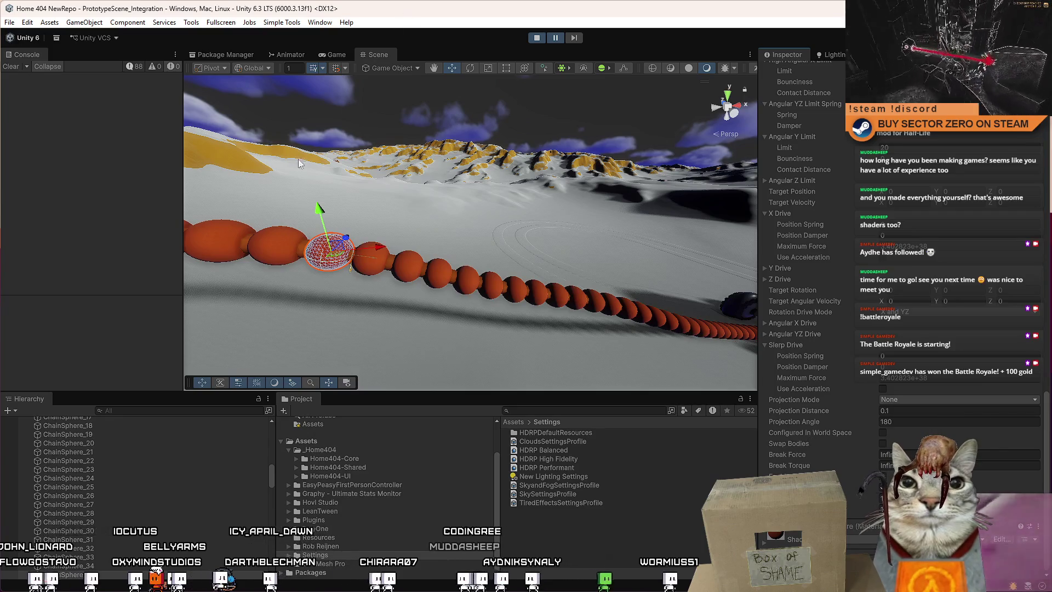
{"action": "key", "text": "alt+Tab"}
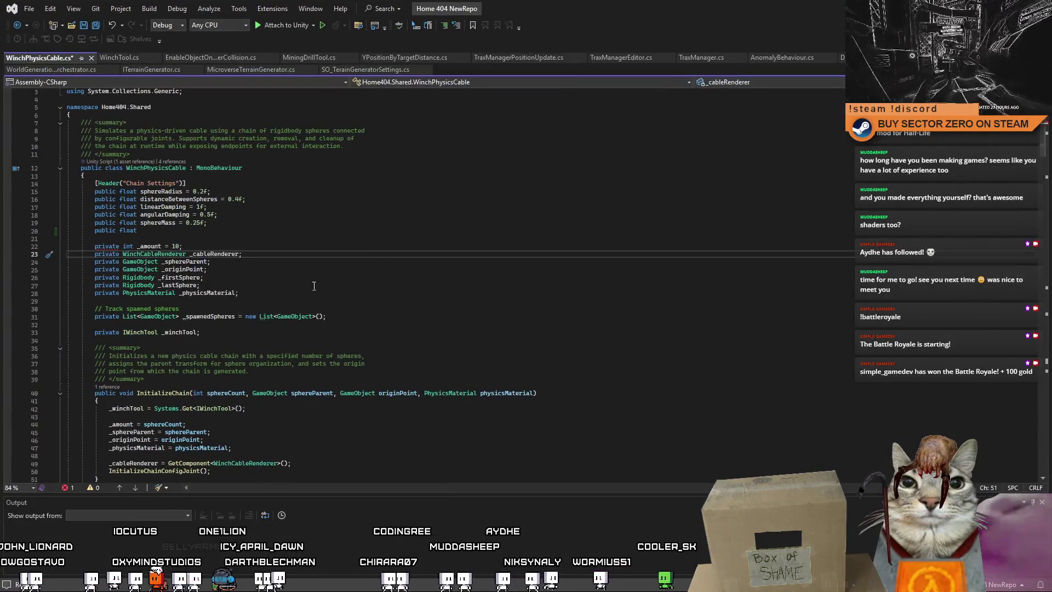
Rename the _amount field to _massScale and duplicate it as a second field to rename.
{"action": "left_click", "coordinate": [251, 238]}
{"action": "double_click", "coordinate": [158, 246]}
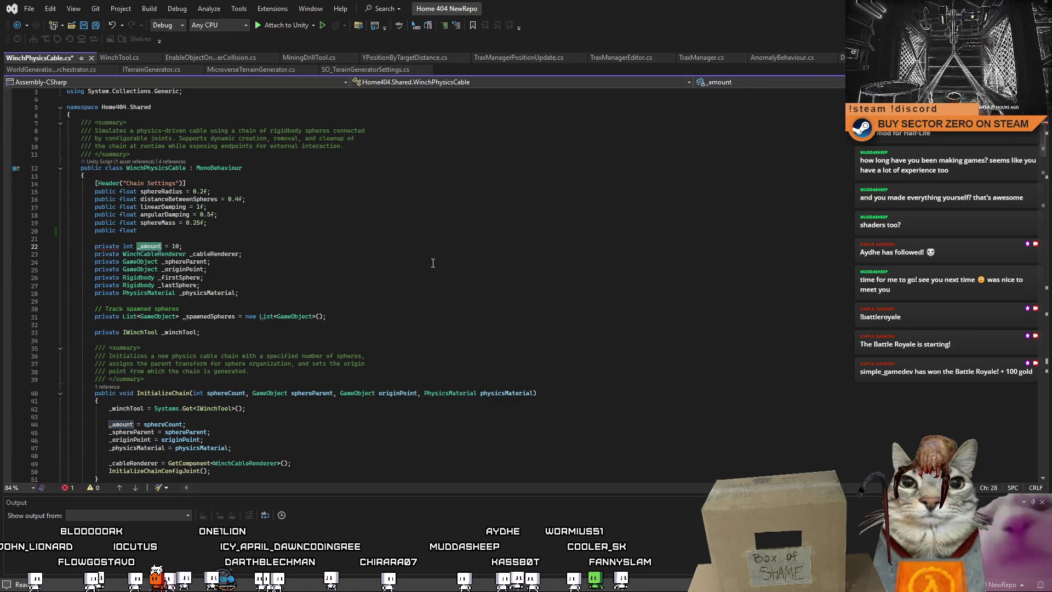
{"action": "type", "text": "_massScale"}
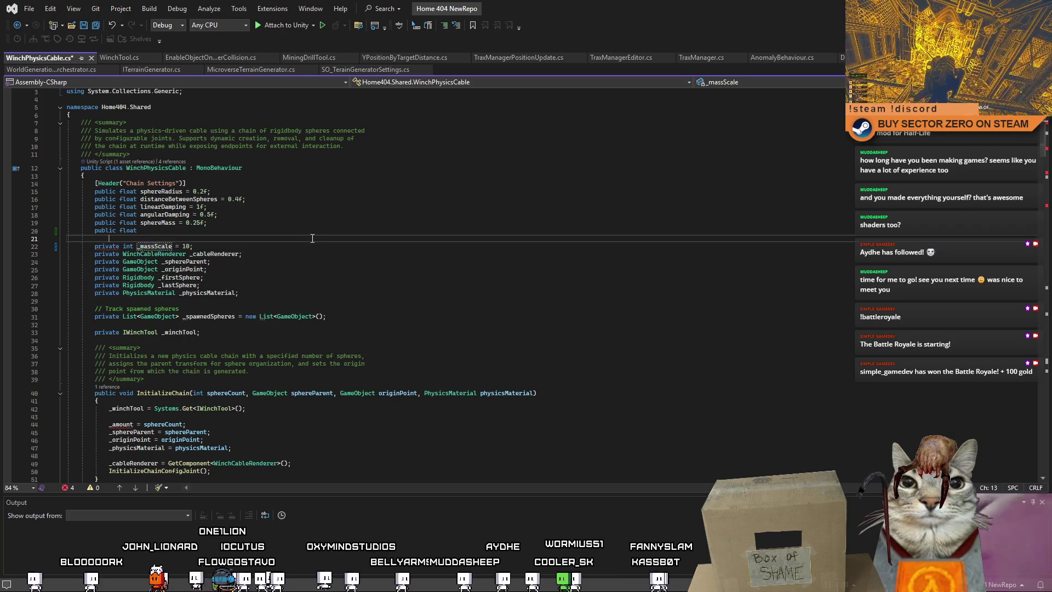
{"action": "left_click_drag", "start_coordinate": [194, 246], "coordinate": [83, 246]}
{"action": "left_click", "coordinate": [239, 250]}
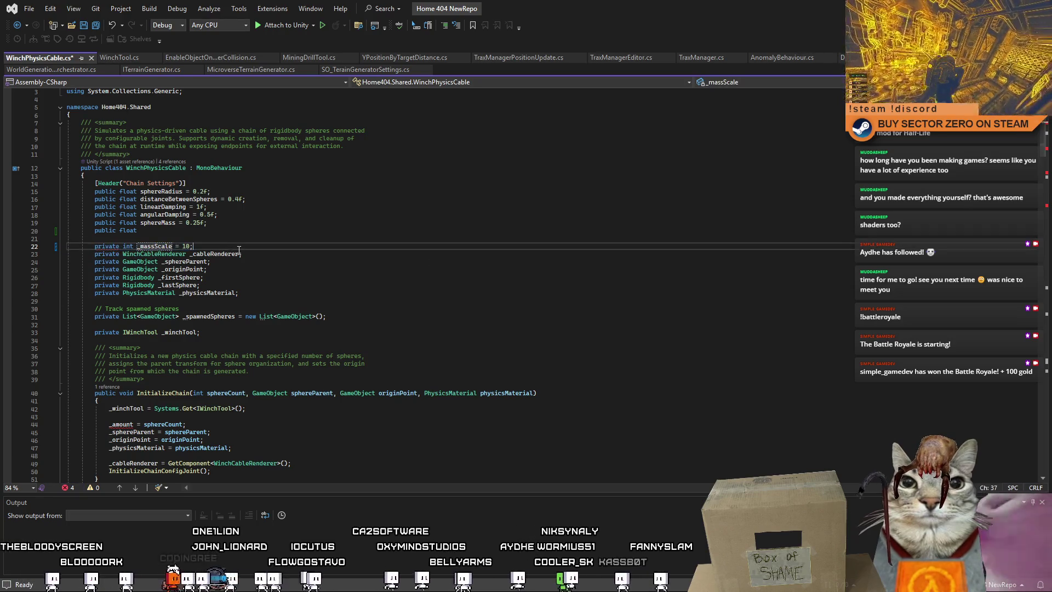
{"action": "key", "text": "Return"}
{"action": "key", "text": "Return"}
{"action": "key", "text": "Up"}
{"action": "double_click", "coordinate": [159, 254]}
{"action": "key", "text": "BackSpace"}
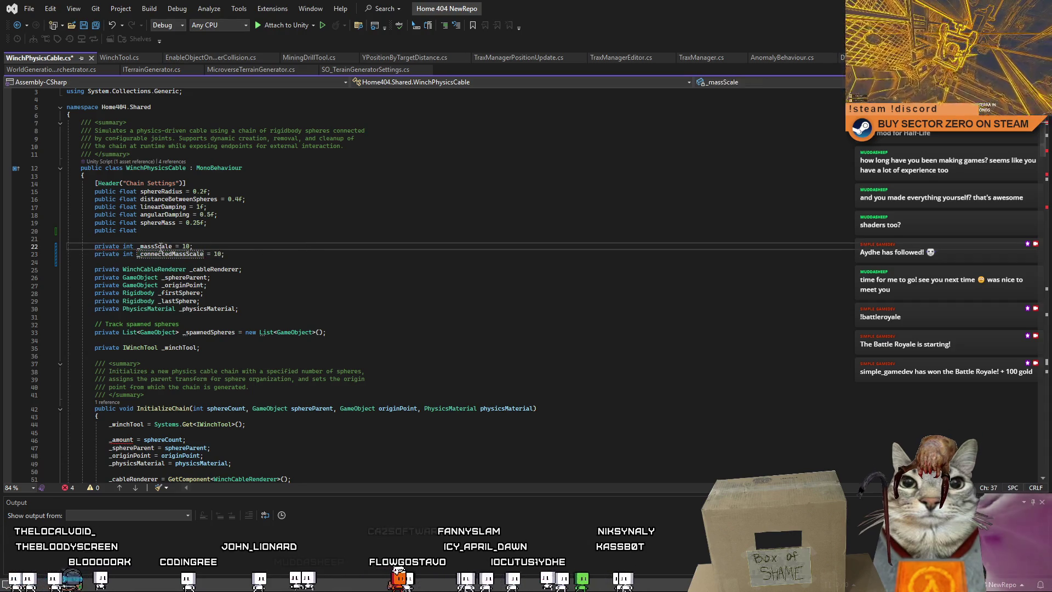
Add float massScale and float connectedMassScale parameters to InitializeChain.
{"action": "left_click", "coordinate": [422, 285]}
{"action": "scroll", "coordinate": [456, 289], "scroll_direction": "down", "scroll_amount": 4}
{"action": "scroll", "coordinate": [455, 289], "scroll_direction": "down", "scroll_amount": 2}
{"action": "scroll", "coordinate": [520, 299], "scroll_direction": "up", "scroll_amount": 2}
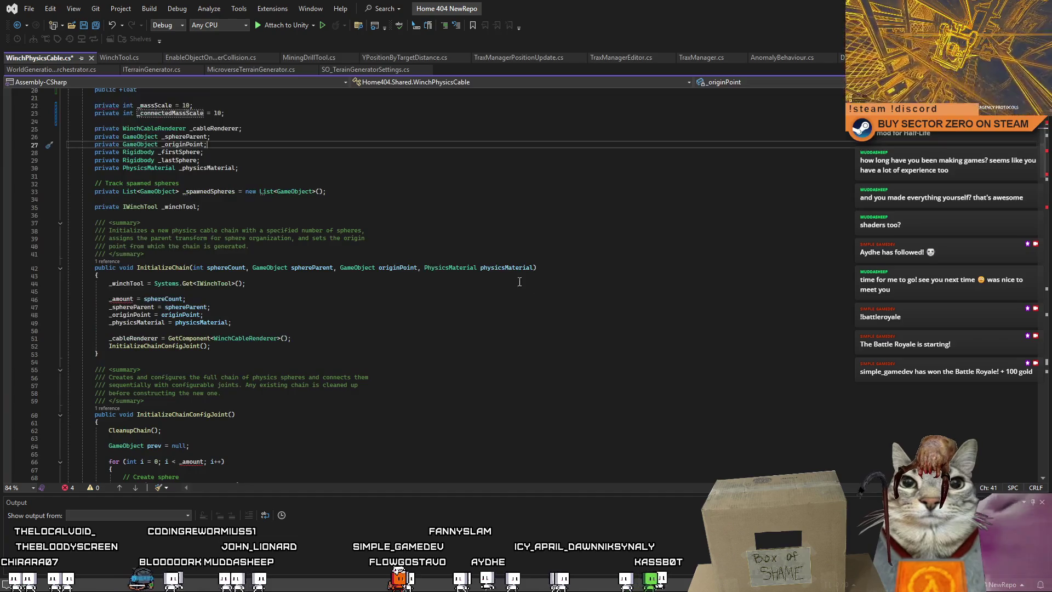
{"action": "left_click", "coordinate": [581, 319]}
{"action": "left_click", "coordinate": [697, 319]}
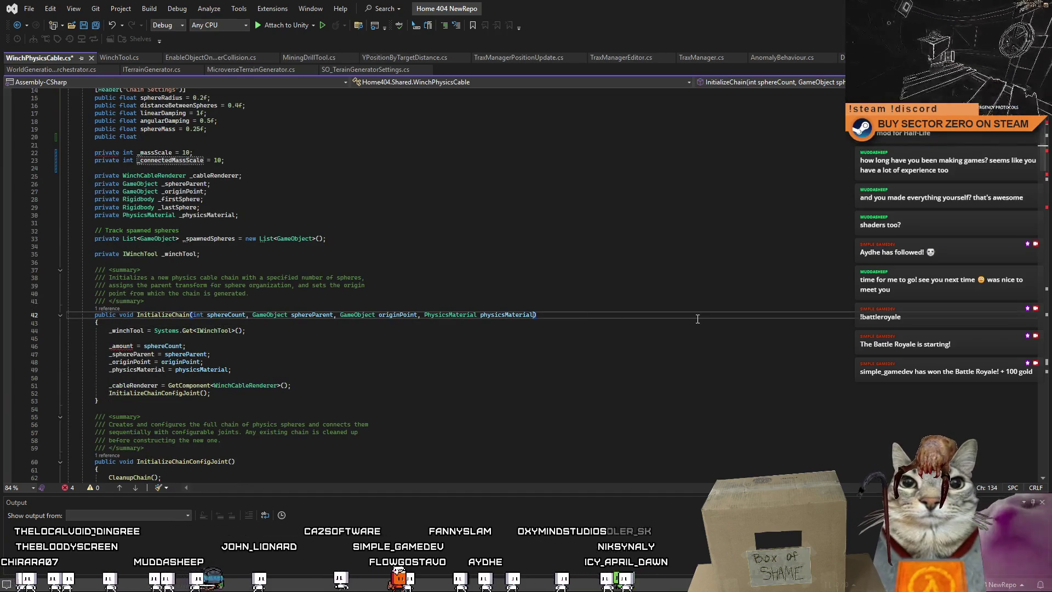
{"action": "type", "text": ", "}
{"action": "type", "text": "float massScale"}
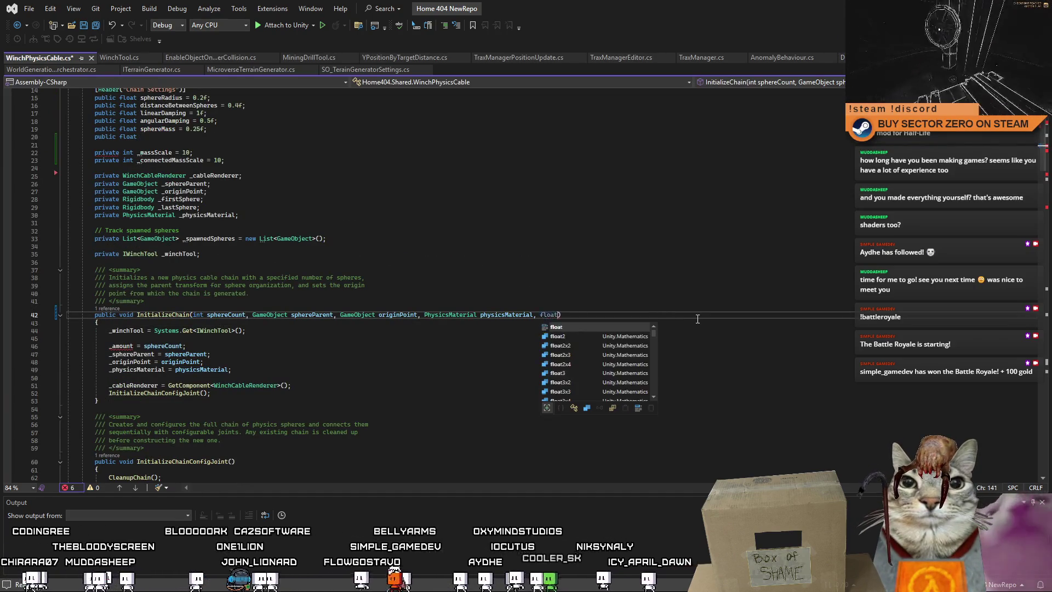
{"action": "type", "text": ", f"}
{"action": "type", "text": "loat connectedMa"}
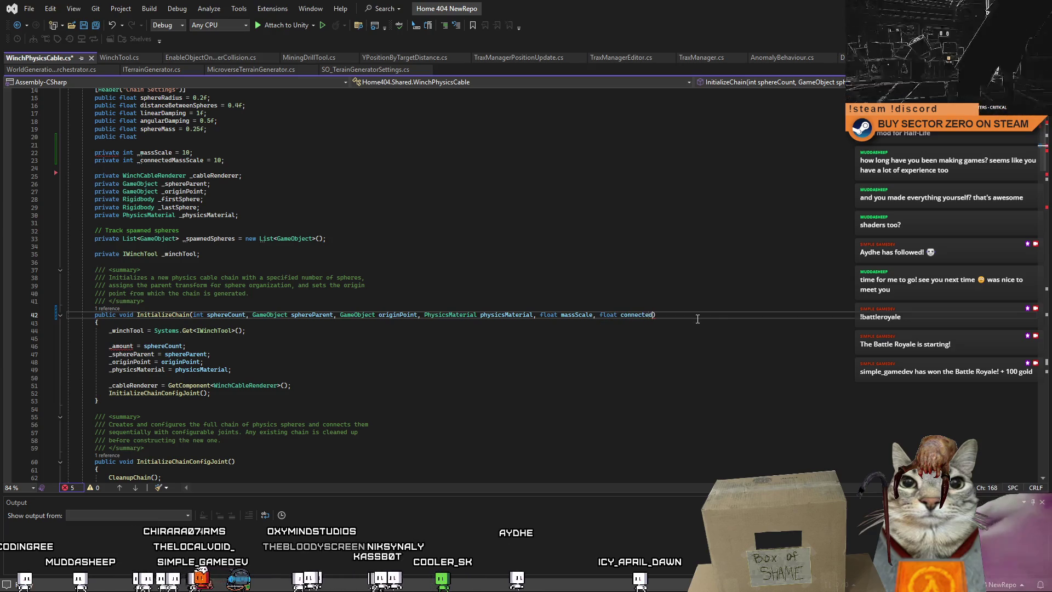
{"action": "type", "text": "ssScale"}
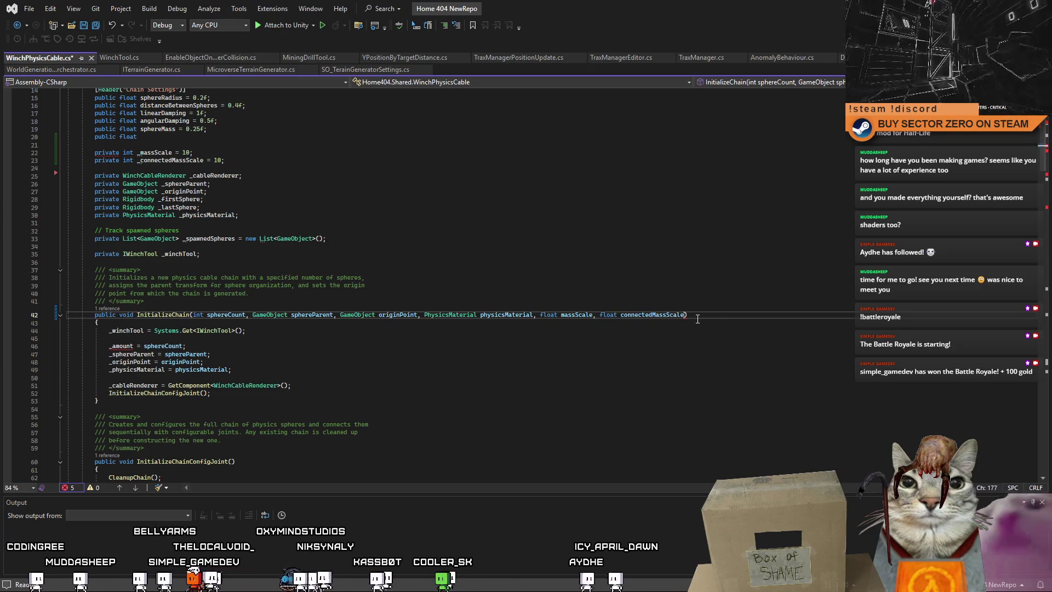
Inspect the _amount assignment in InitializeChain, trying a replacement and undoing it.
{"action": "key", "text": "Down"}
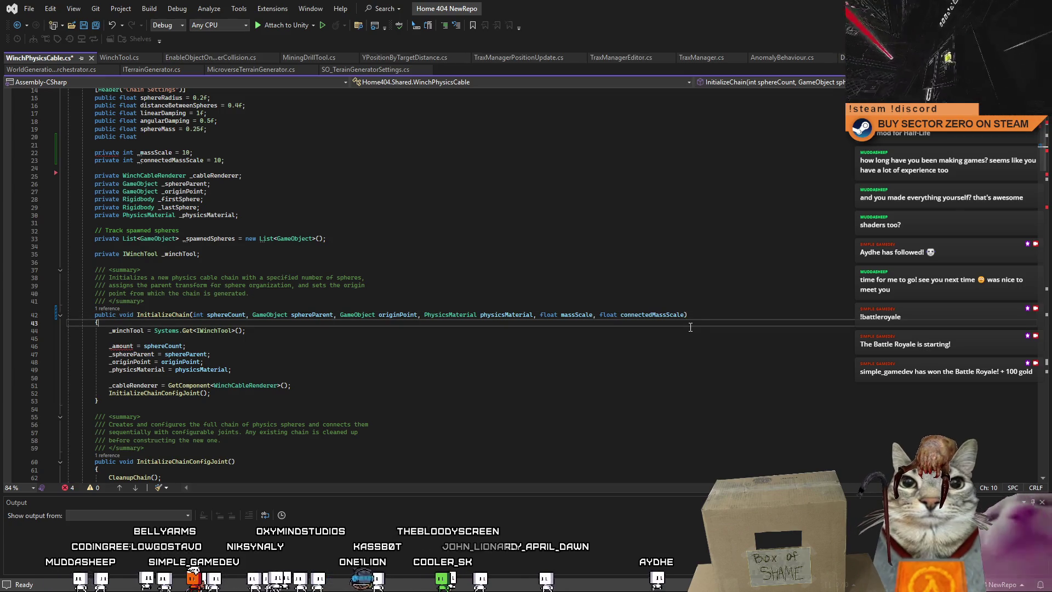
{"action": "left_click", "coordinate": [638, 334]}
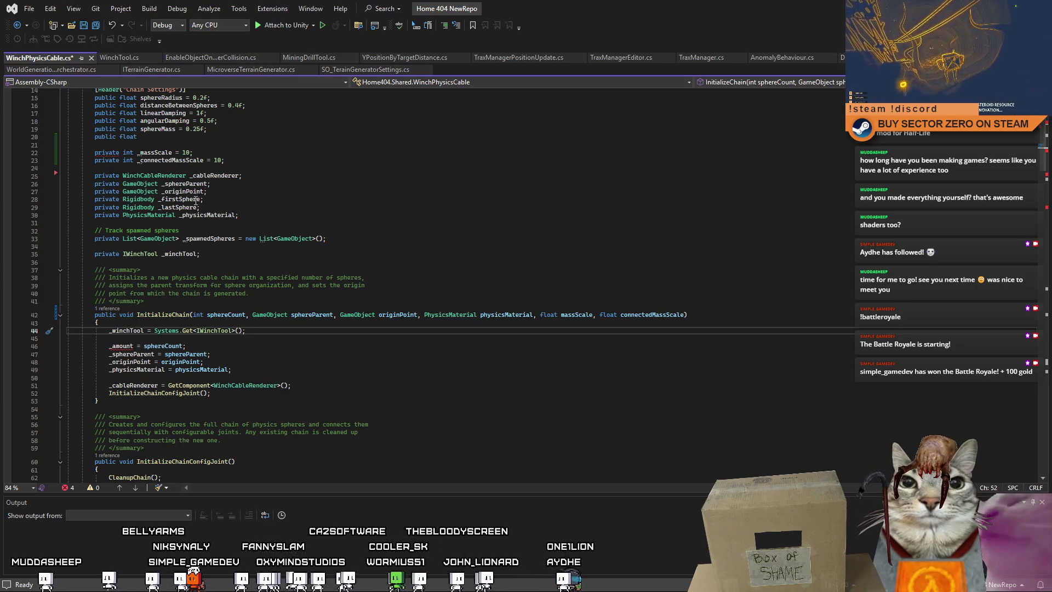
{"action": "double_click", "coordinate": [156, 153]}
{"action": "double_click", "coordinate": [121, 346]}
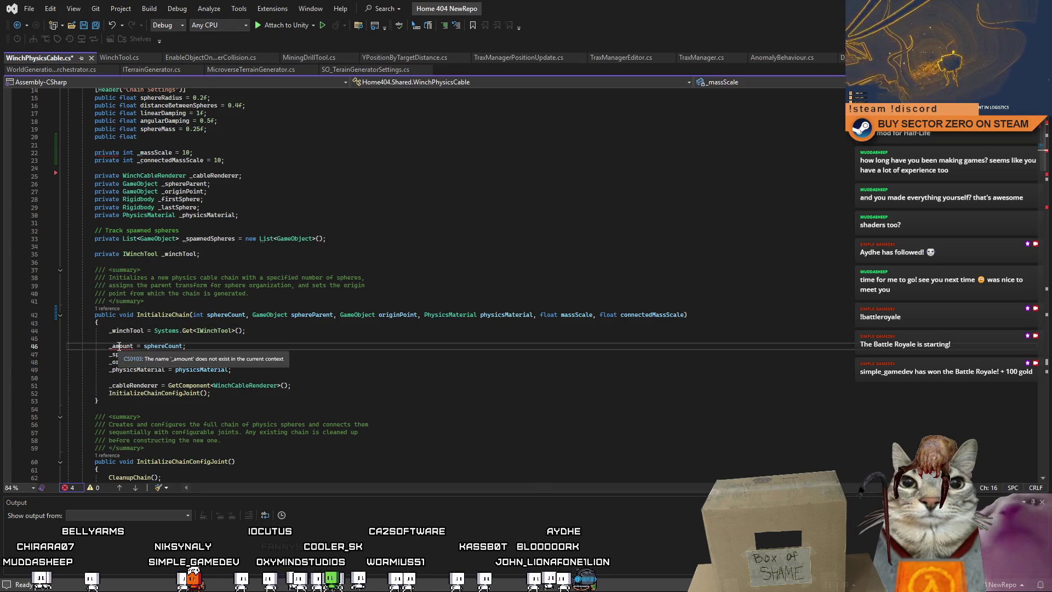
{"action": "left_click", "coordinate": [246, 347]}
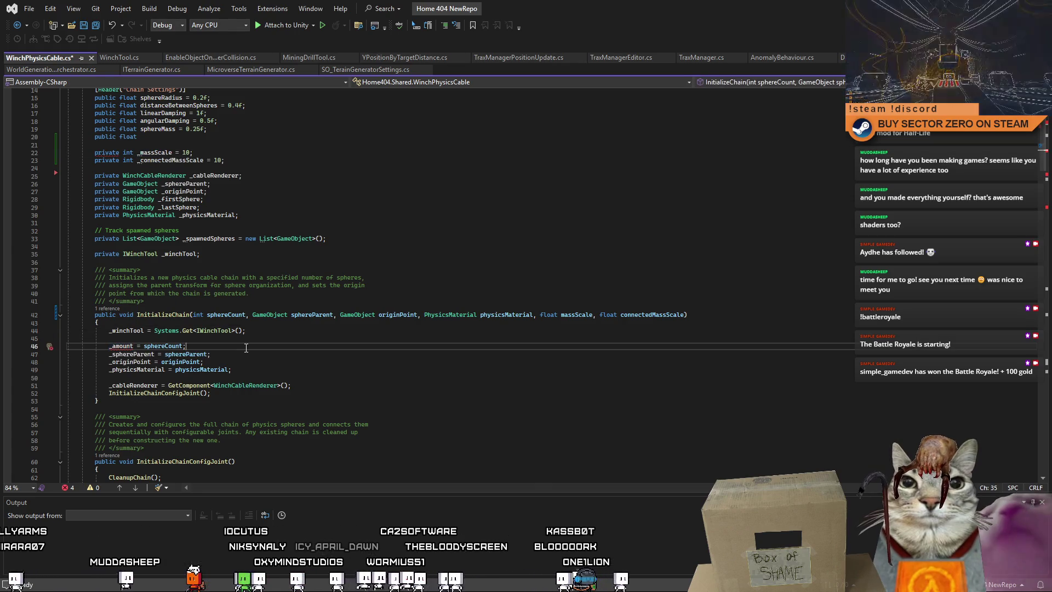
{"action": "double_click", "coordinate": [119, 348]}
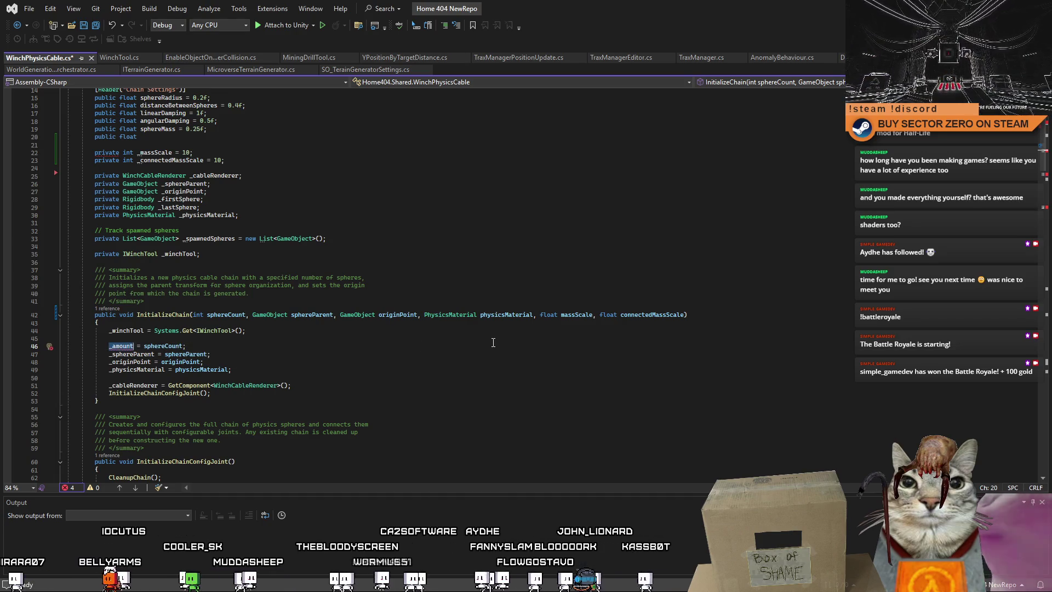
{"action": "type", "text": "_sphe"}
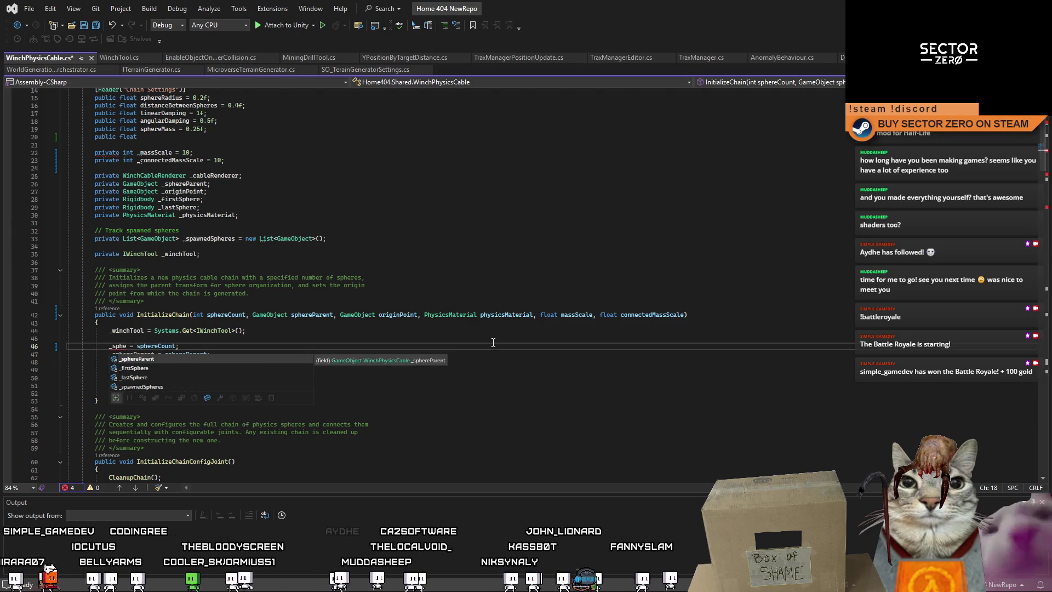
{"action": "key", "text": "ctrl+z"}
{"action": "left_click", "coordinate": [199, 346]}
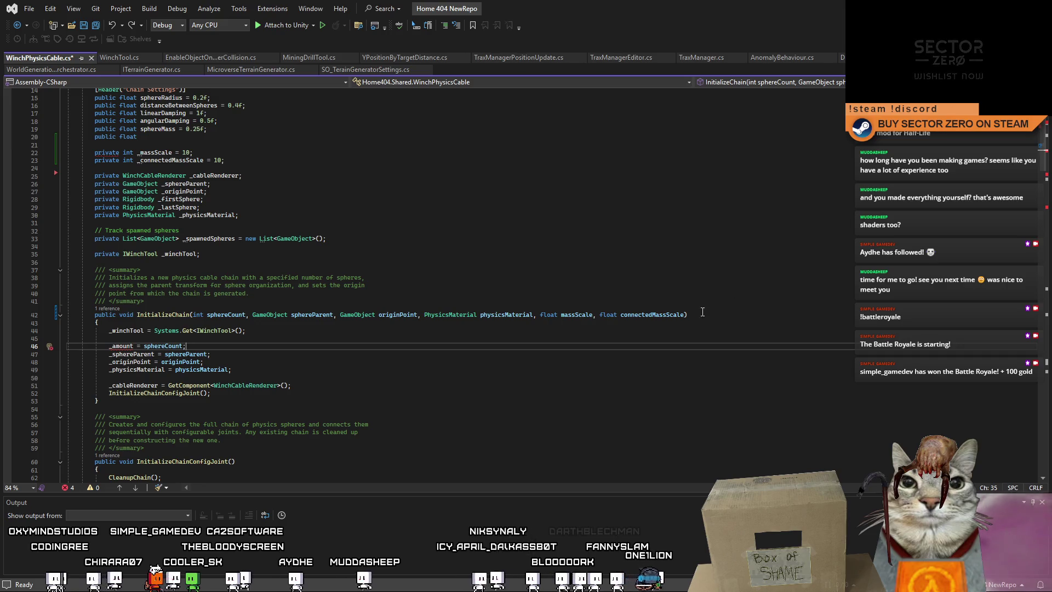
Review the _amount error and sphereCount parameter, then undo the recent mass-scale field edits.
{"action": "mouse_move", "coordinate": [120, 347]}
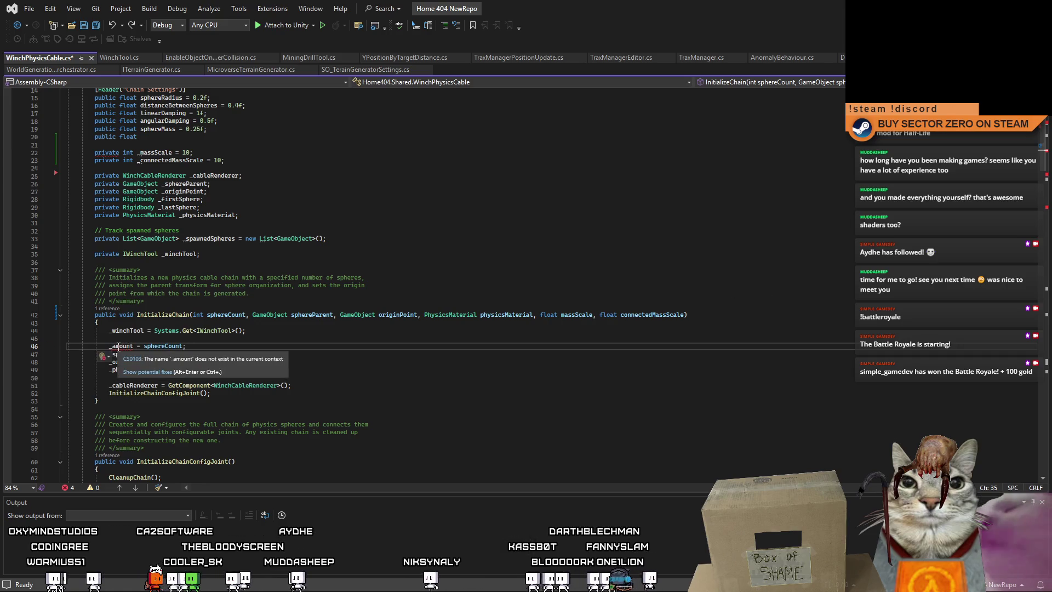
{"action": "left_click", "coordinate": [519, 339]}
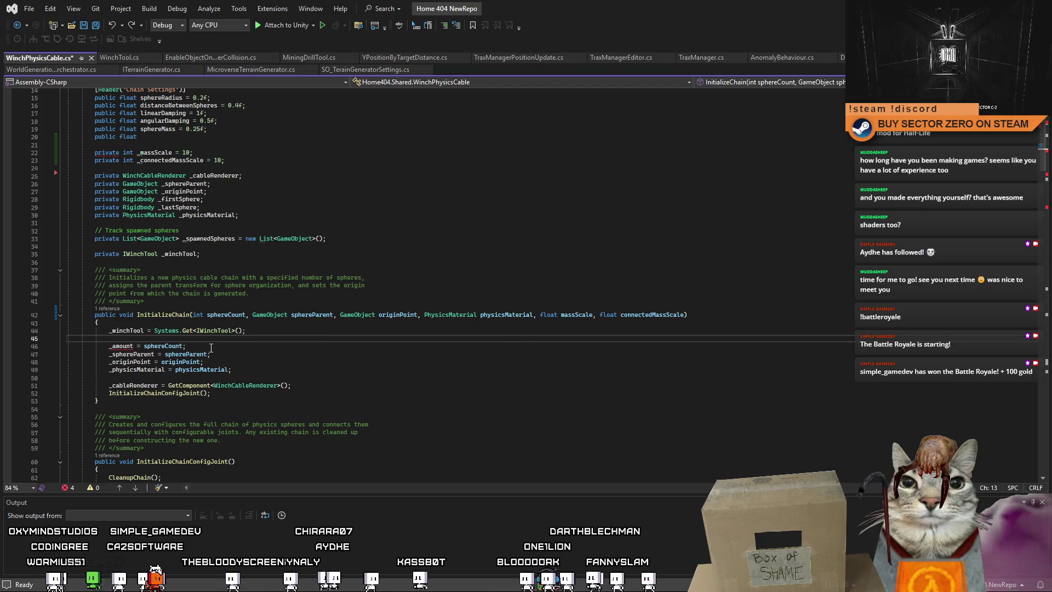
{"action": "left_click_drag", "start_coordinate": [204, 345], "coordinate": [145, 344]}
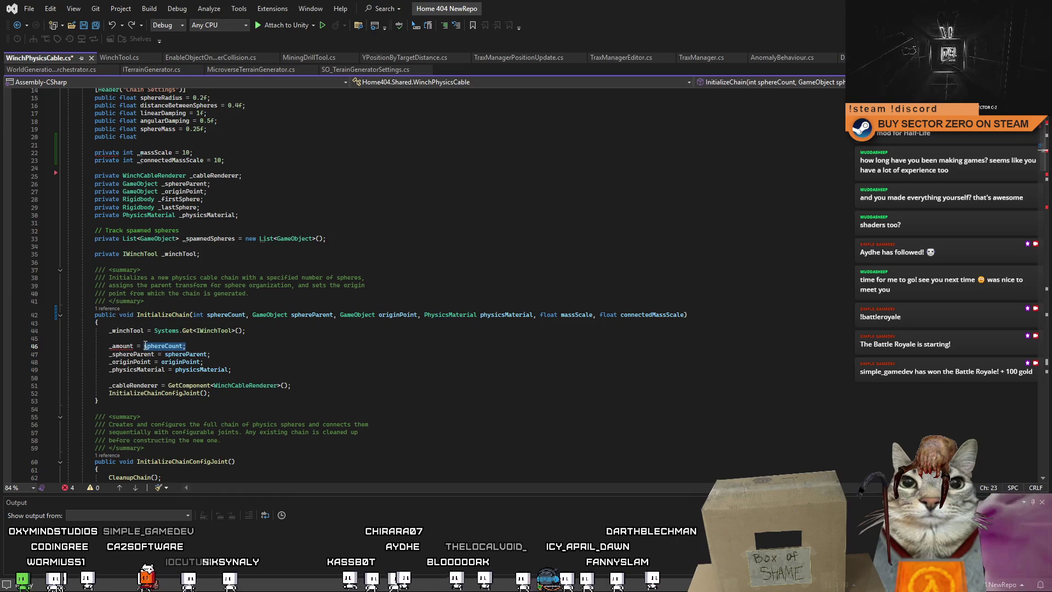
{"action": "left_click", "coordinate": [285, 350]}
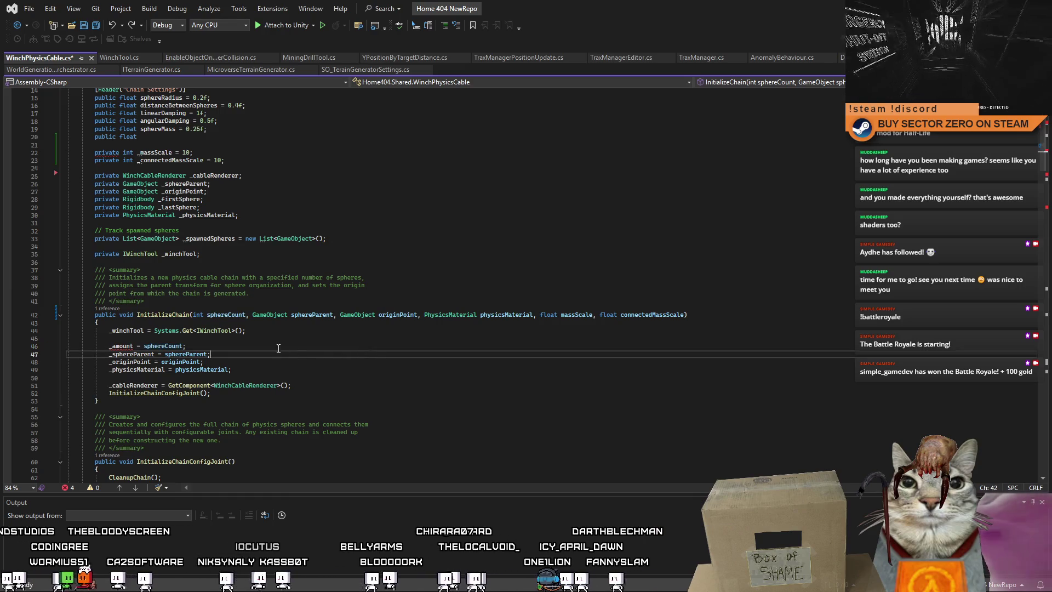
{"action": "double_click", "coordinate": [226, 313]}
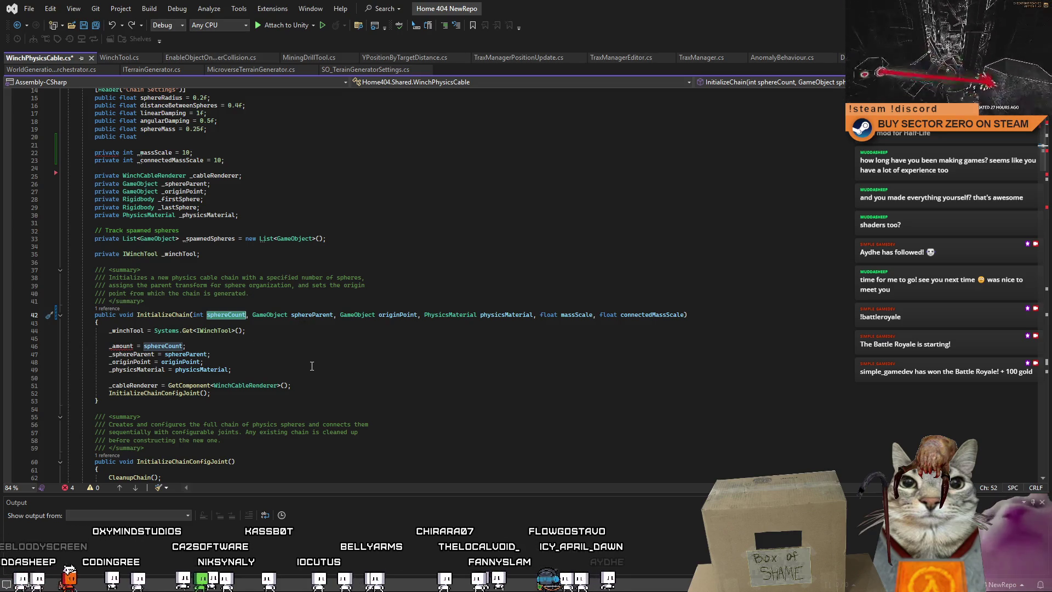
{"action": "scroll", "coordinate": [320, 372], "scroll_direction": "up", "scroll_amount": 1}
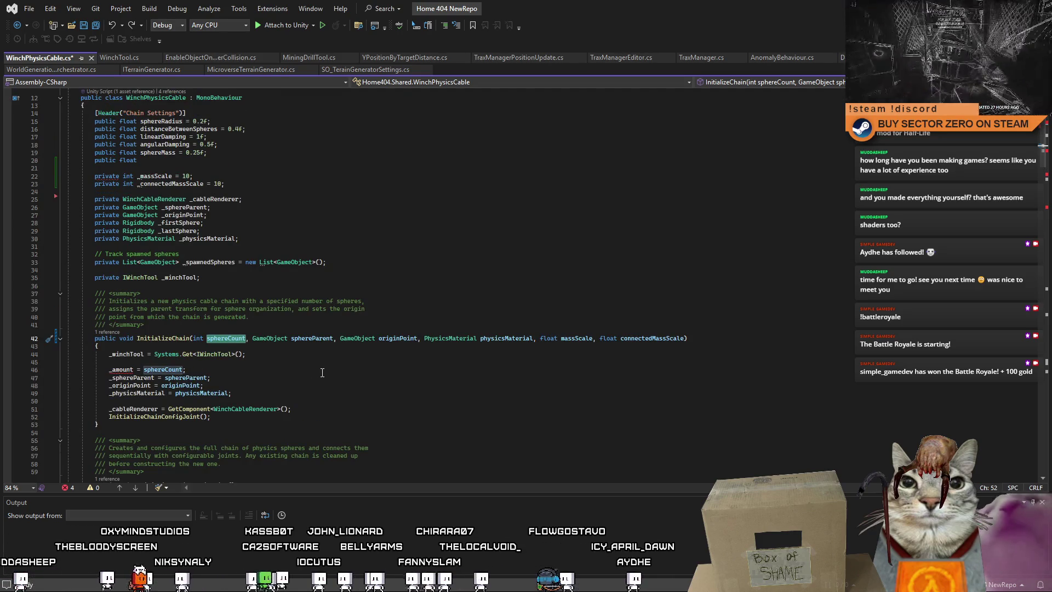
{"action": "left_click", "coordinate": [191, 159]}
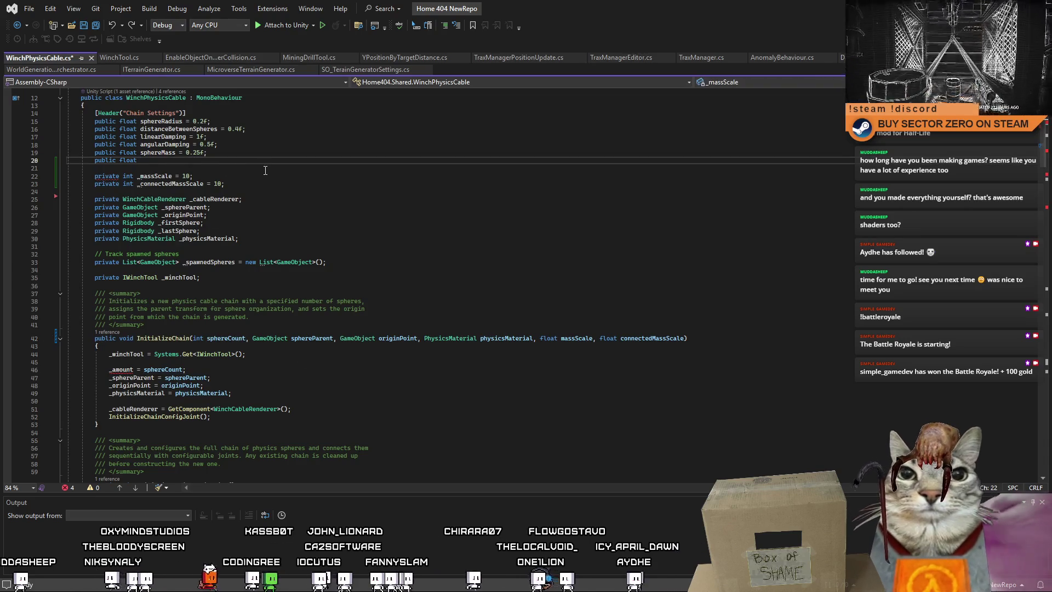
{"action": "left_click", "coordinate": [339, 184]}
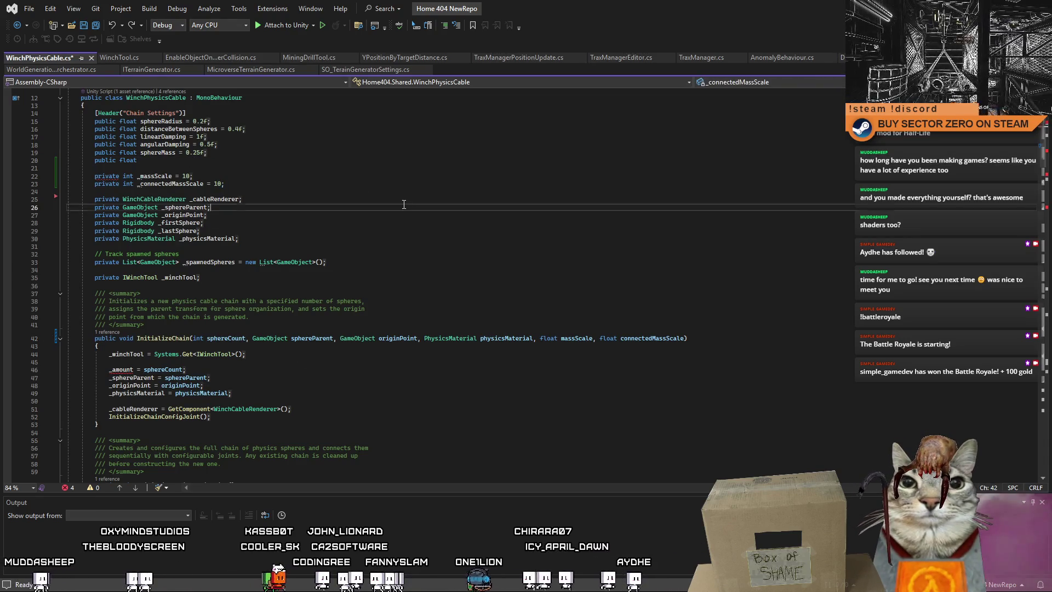
{"action": "left_click", "coordinate": [465, 183]}
{"action": "key", "text": "ctrl+z"}
{"action": "key", "text": "ctrl+z"}
{"action": "key", "text": "ctrl+z"}
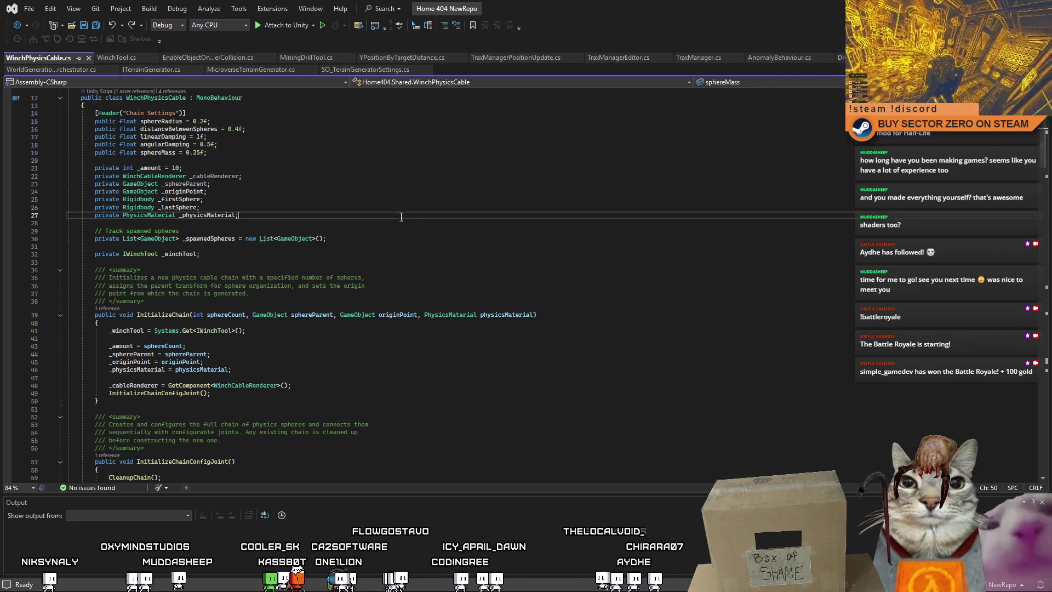
Restore the _massScale and _connectedMassScale fields after sphereMass and add a float parameter to InitializeChain.
{"action": "left_click", "coordinate": [209, 337]}
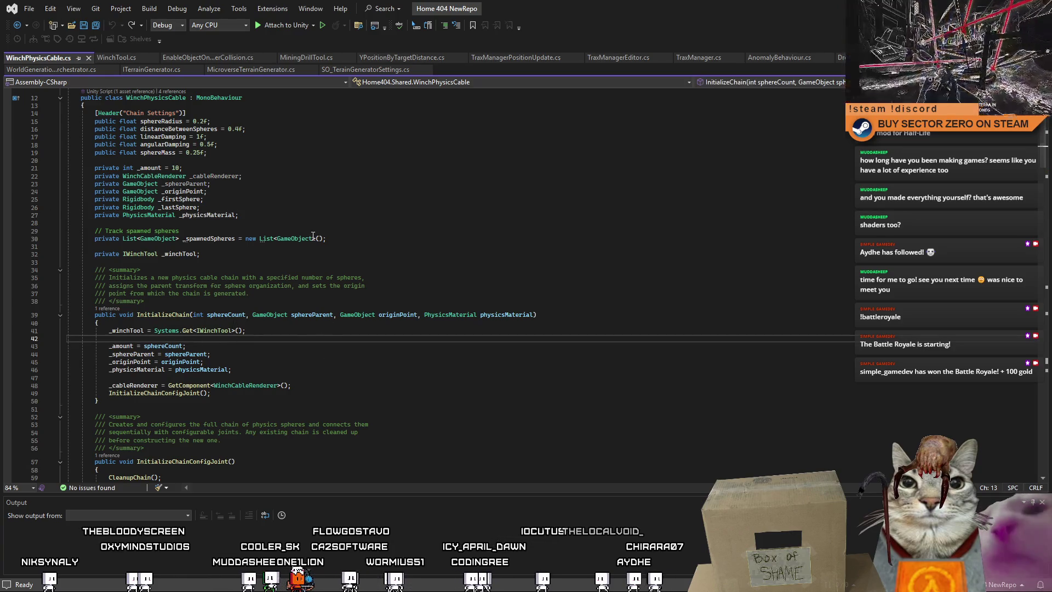
{"action": "left_click", "coordinate": [484, 158]}
{"action": "key", "text": "Return"}
{"action": "key", "text": "Return"}
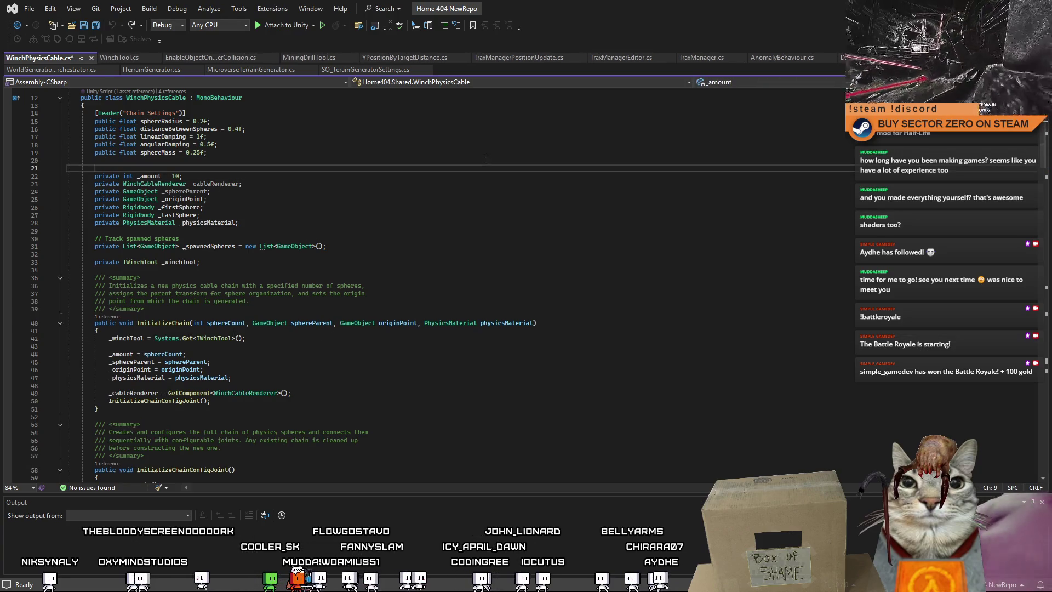
{"action": "type", "text": "private int _massScale = 10;         private int _connectedMassScale = 10;"}
{"action": "left_click", "coordinate": [549, 338]}
{"action": "type", "text": ", flaot"}
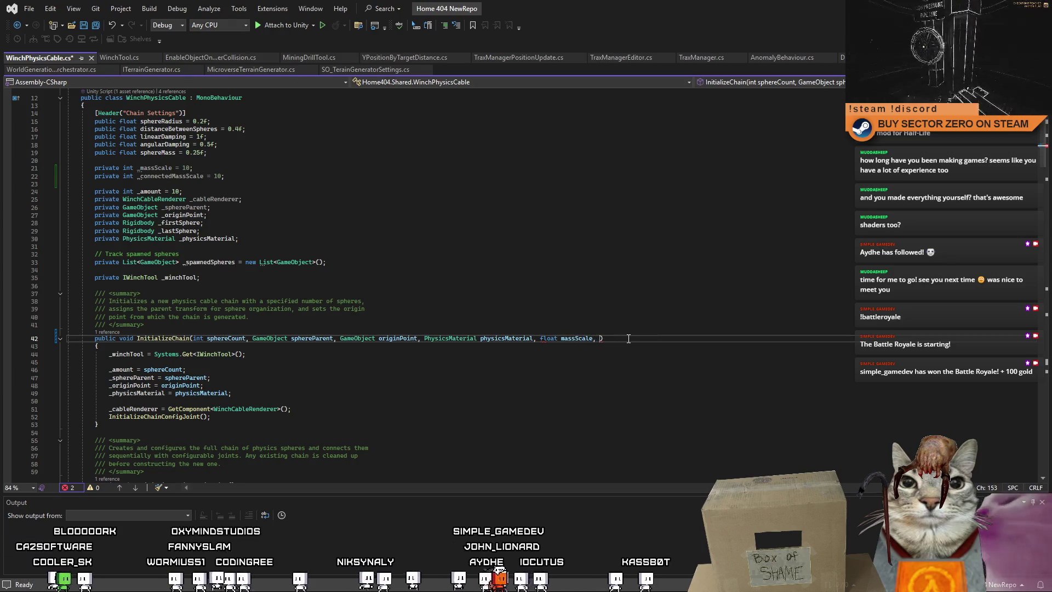
{"action": "type", "text": "float connectedMassScale"}
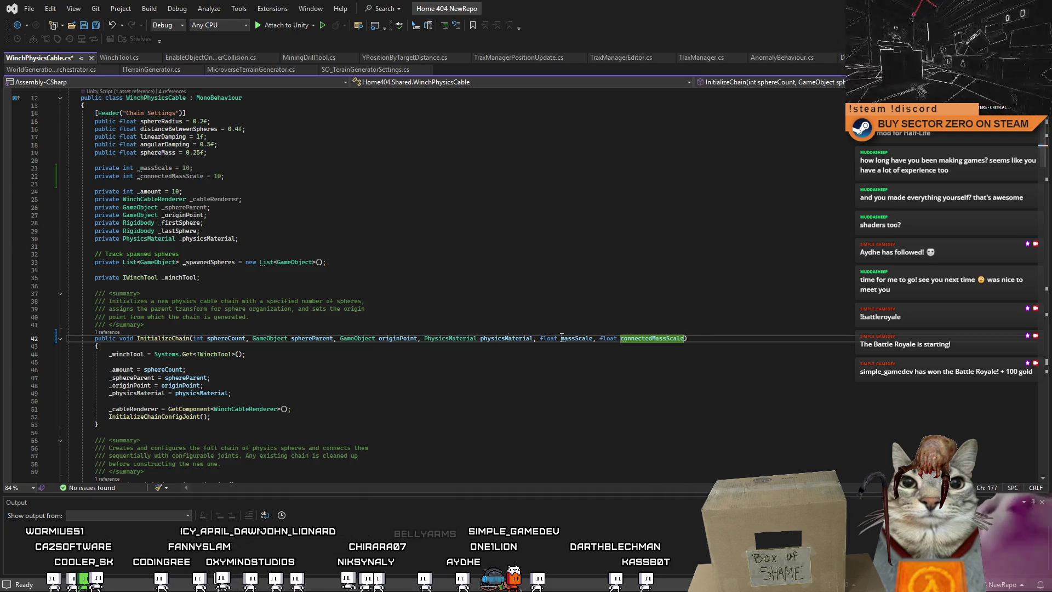
Assign _massScale = massScale and _connectedMassScale = connectedMassScale inside InitializeChain.
{"action": "left_click", "coordinate": [385, 370]}
{"action": "left_click_drag", "start_coordinate": [225, 176], "coordinate": [66, 168]}
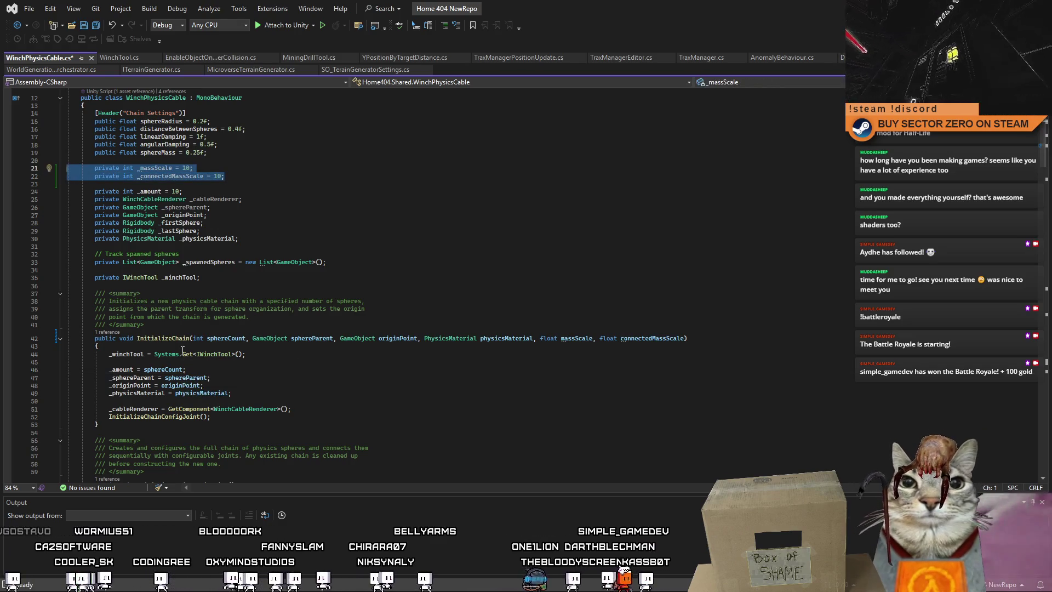
{"action": "left_click", "coordinate": [296, 362]}
{"action": "key", "text": "ctrl+v"}
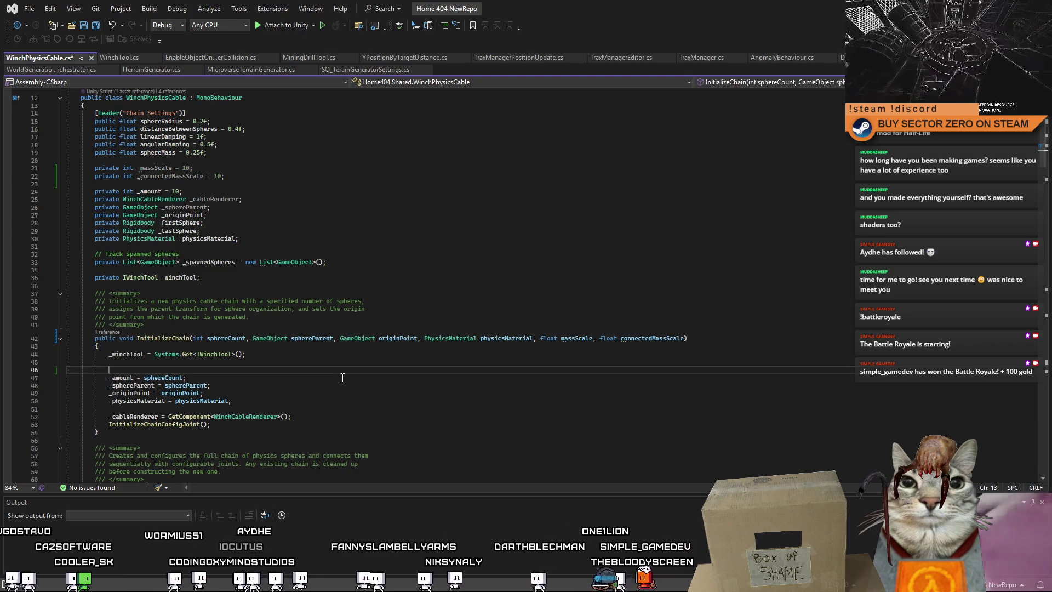
{"action": "key", "text": "ctrl+z"}
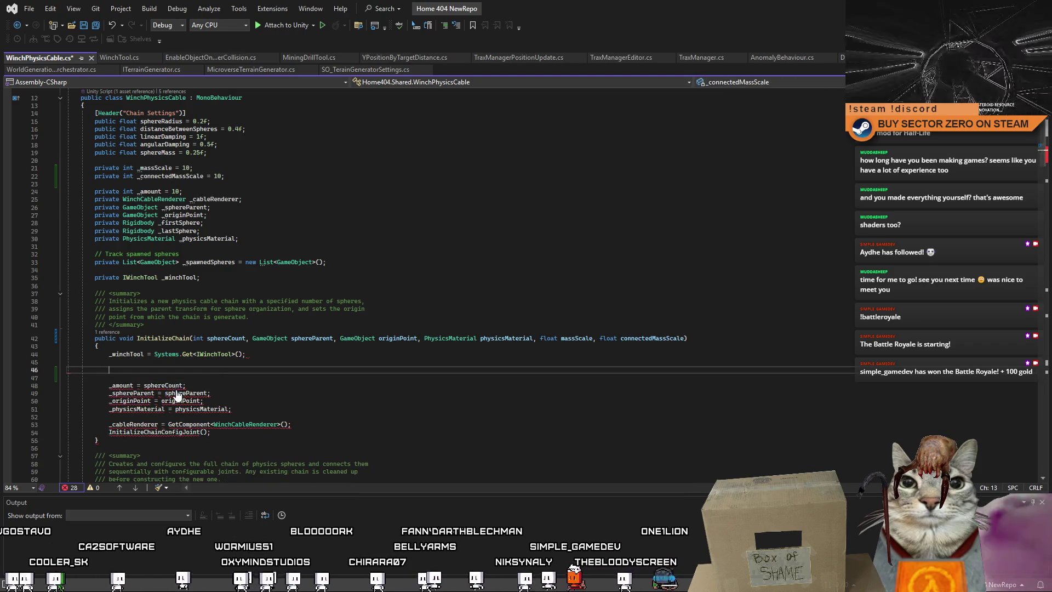
{"action": "double_click", "coordinate": [155, 168]}
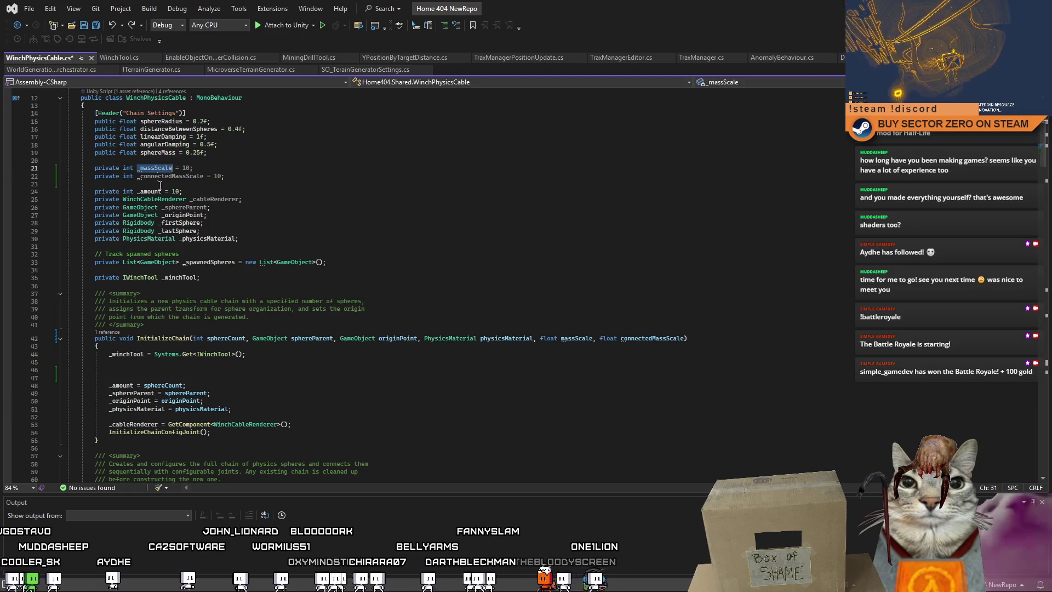
{"action": "left_click", "coordinate": [130, 368]}
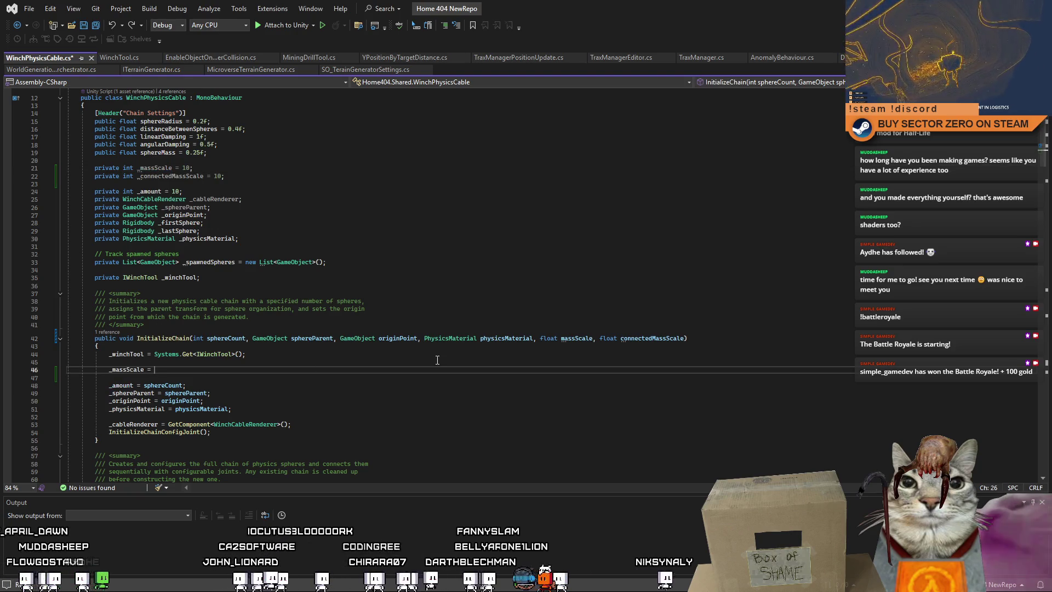
{"action": "type", "text": "massScale;"}
{"action": "key", "text": "Return"}
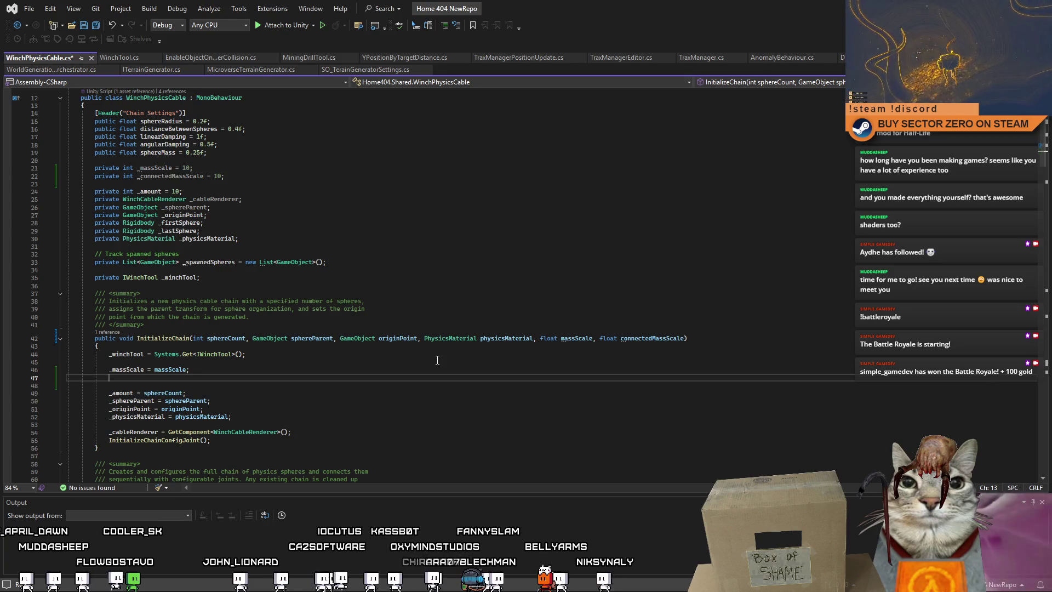
{"action": "type", "text": "_connectedMassScale "}
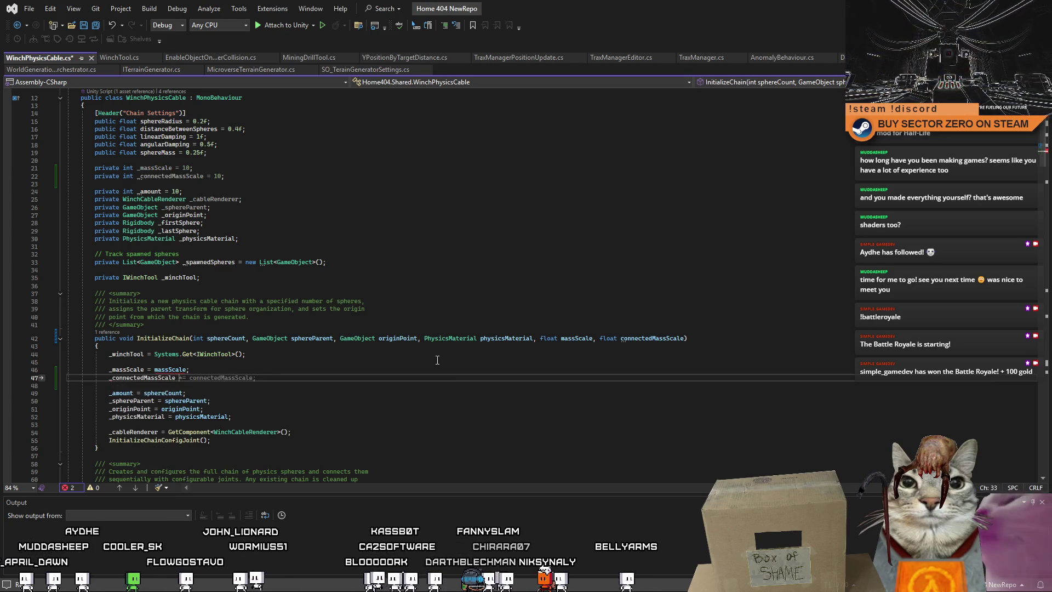
{"action": "type", "text": "= connectedMassScale;"}
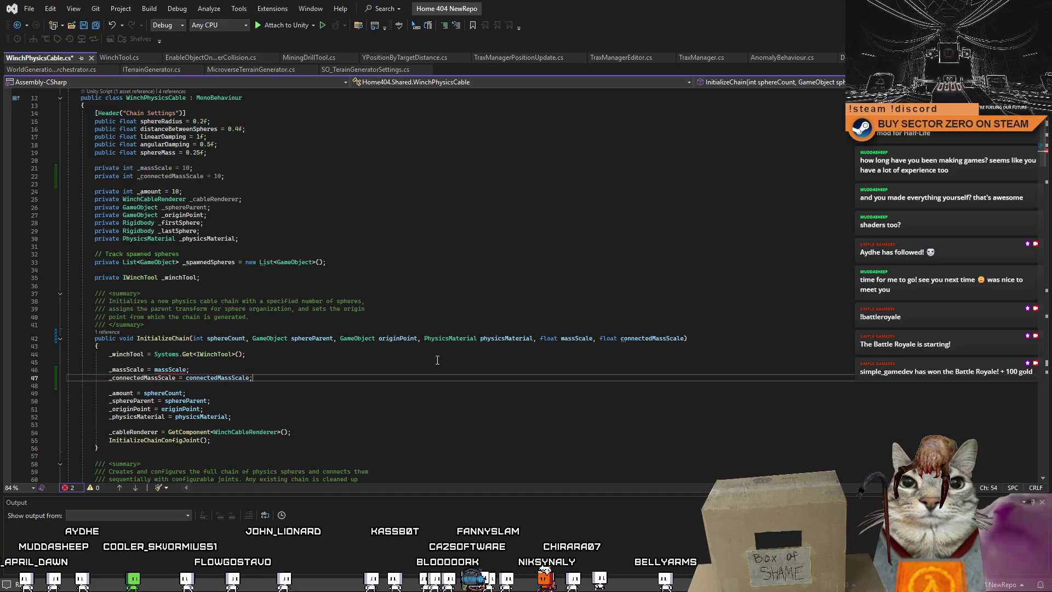
{"action": "left_click", "coordinate": [437, 360]}
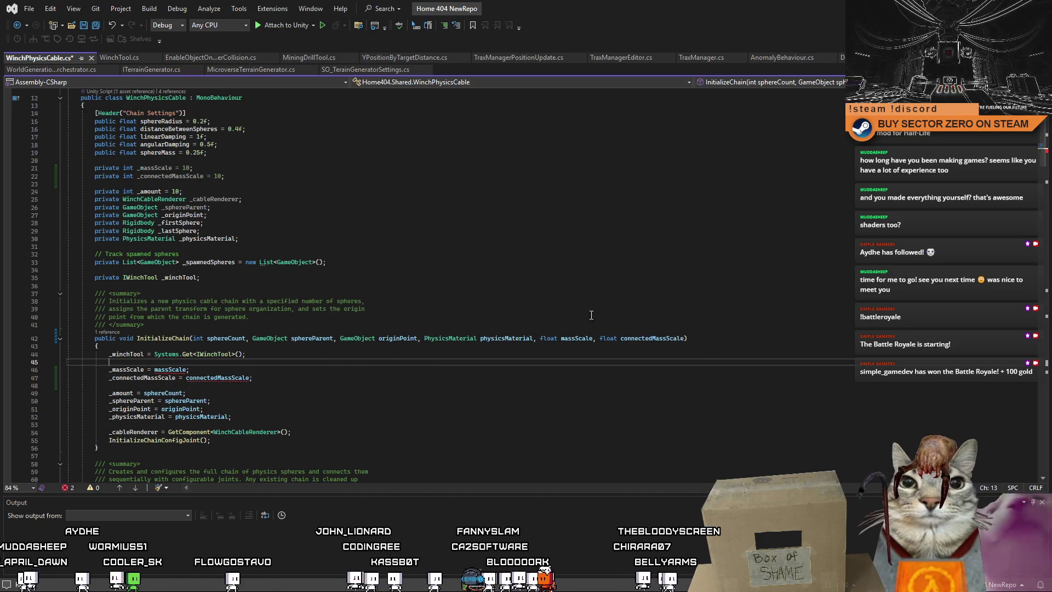
Change the _massScale and _connectedMassScale field types from int to float.
{"action": "double_click", "coordinate": [133, 171]}
{"action": "type", "text": "floa"}
{"action": "key", "text": "Tab"}
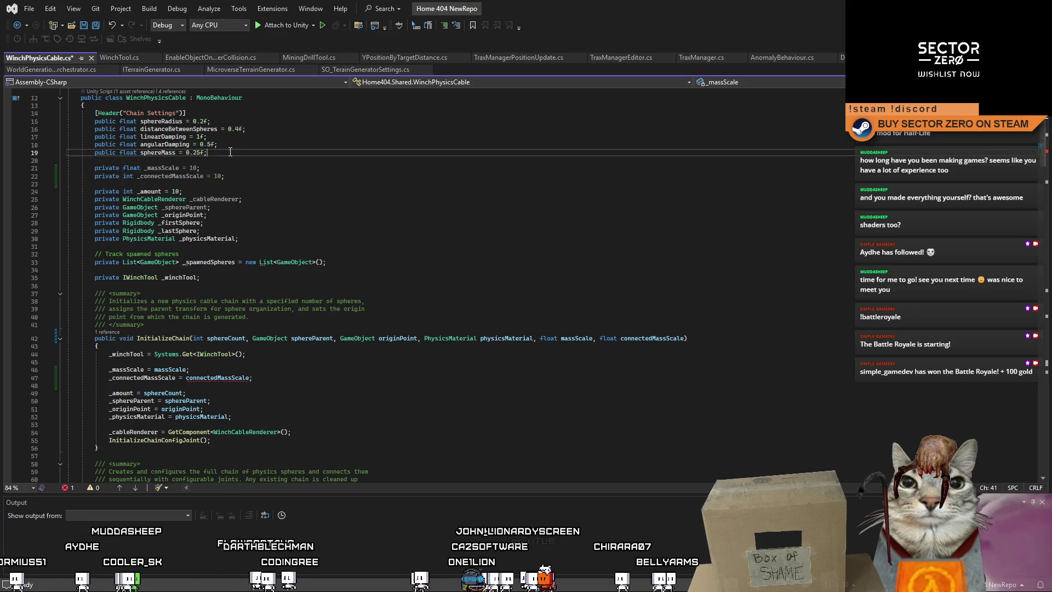
{"action": "double_click", "coordinate": [128, 176]}
{"action": "type", "text": "float"}
{"action": "left_click", "coordinate": [235, 207]}
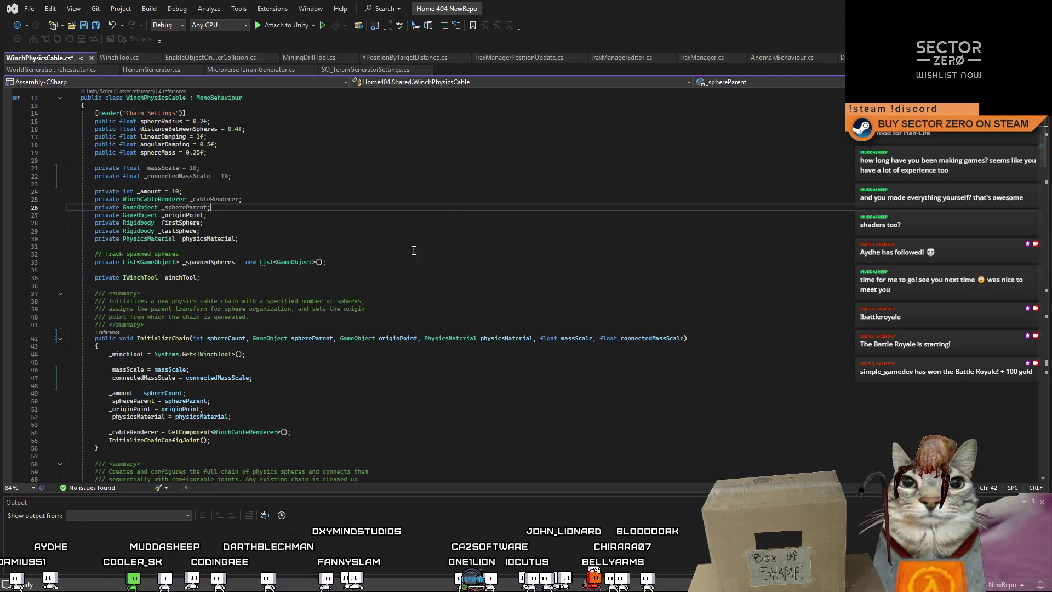
{"action": "scroll", "coordinate": [390, 253], "scroll_direction": "down", "scroll_amount": 4}
{"action": "left_click", "coordinate": [158, 345], "text": "ctrl"}
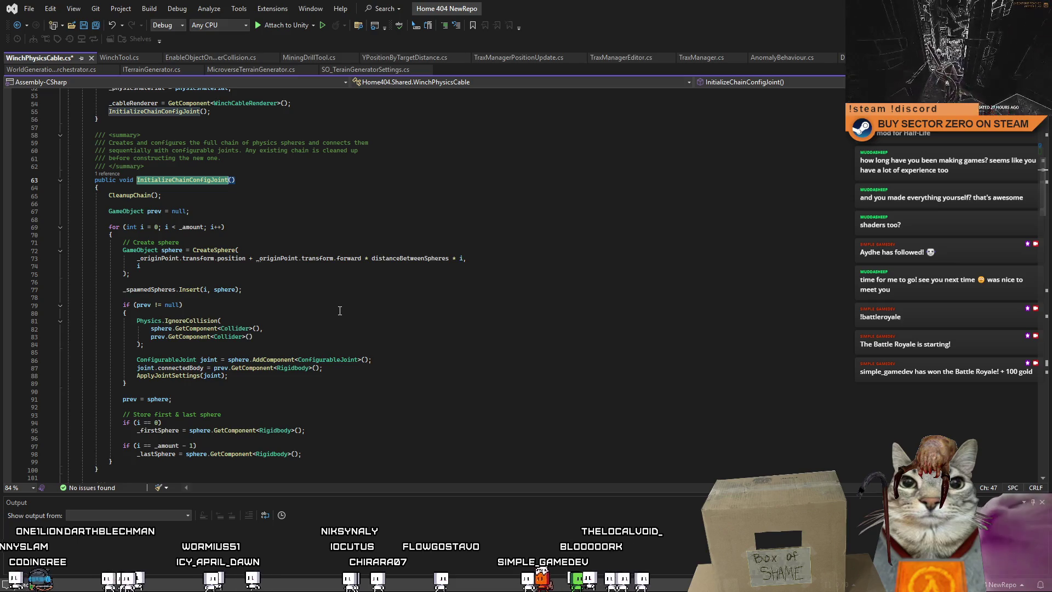
Rename InitializeChainConfigJoint's prev variable to previousSphere with the Ctrl+R rename refactoring.
{"action": "double_click", "coordinate": [211, 361]}
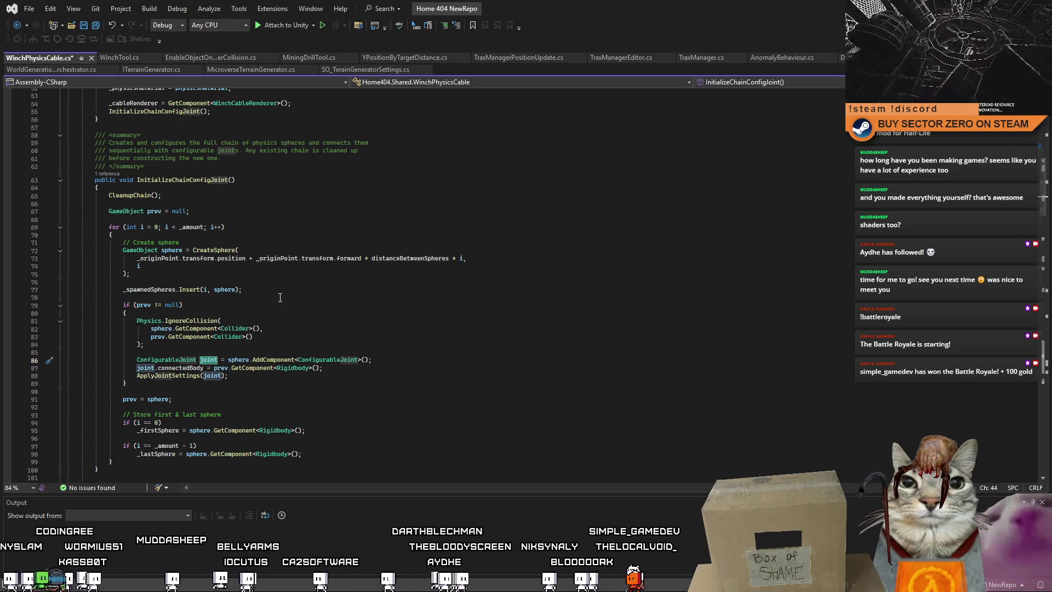
{"action": "left_click", "coordinate": [335, 343]}
{"action": "left_click", "coordinate": [155, 210]}
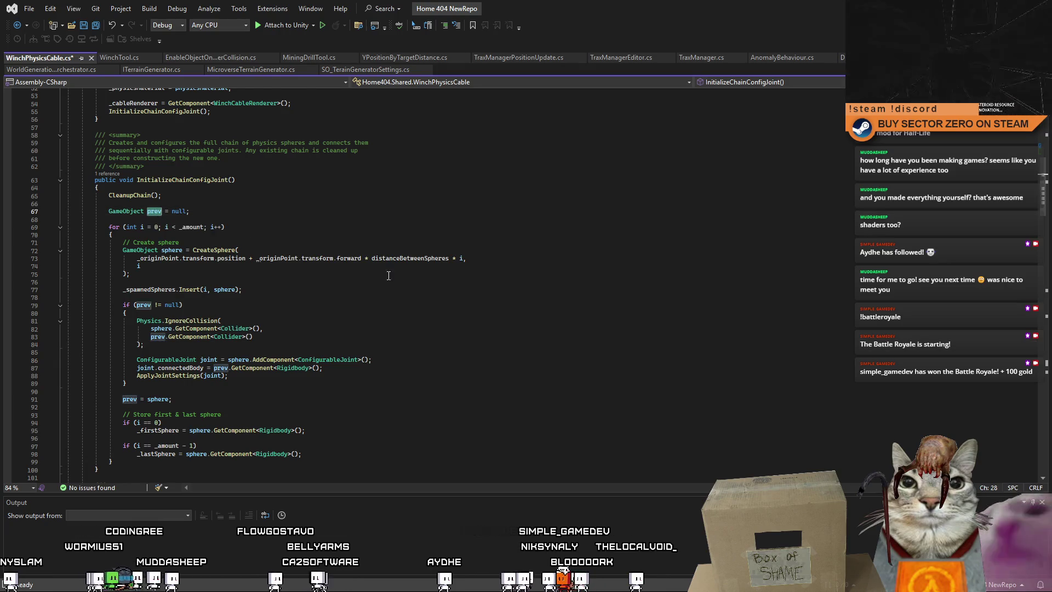
{"action": "scroll", "coordinate": [396, 300], "scroll_direction": "down", "scroll_amount": 3}
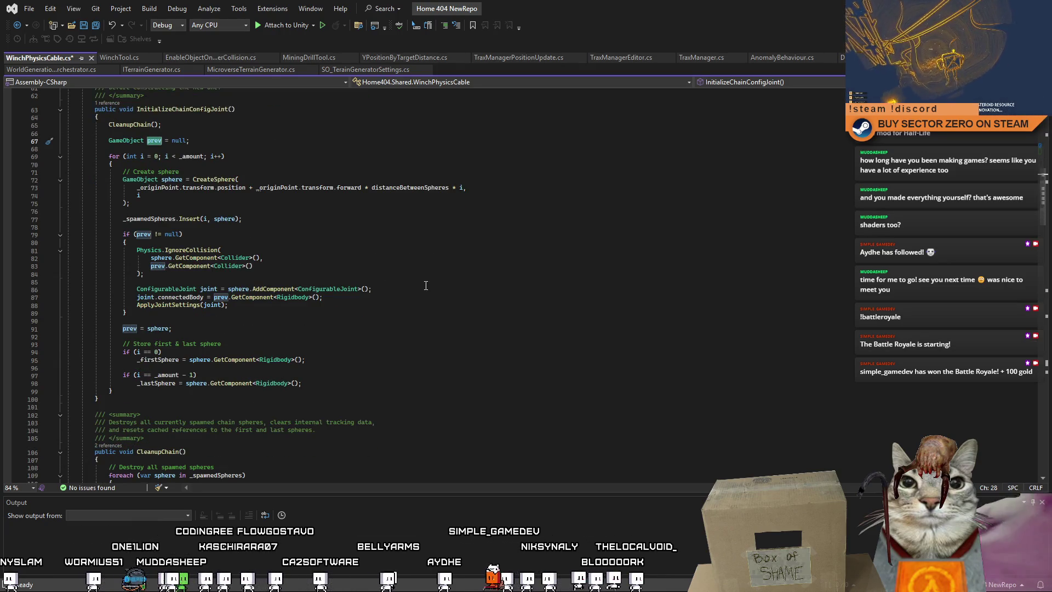
{"action": "key", "text": "ctrl+r"}
{"action": "key", "text": "ctrl+r"}
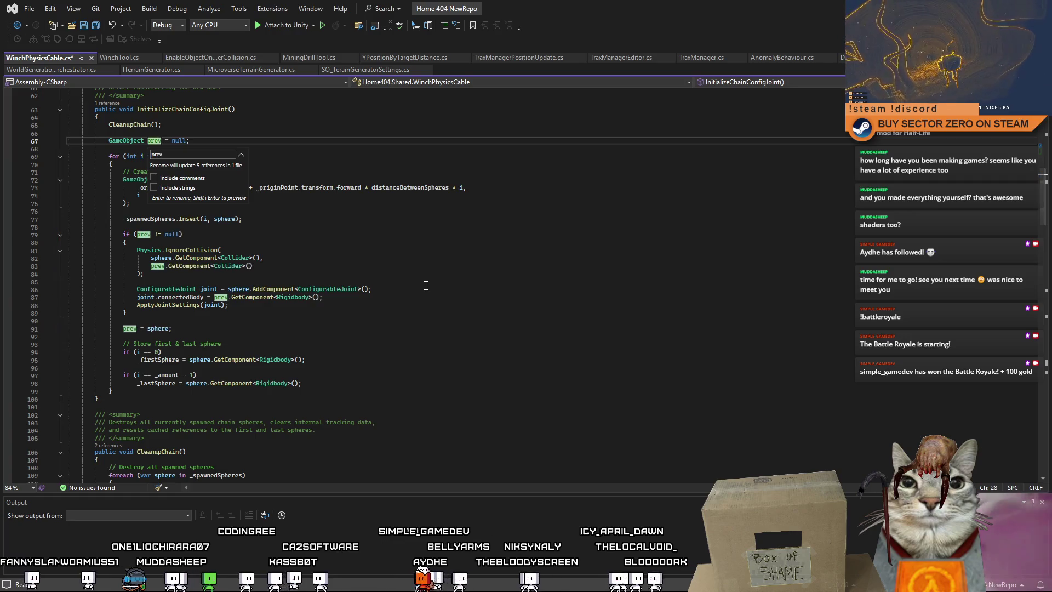
{"action": "type", "text": "previousSphere"}
{"action": "key", "text": "Return"}
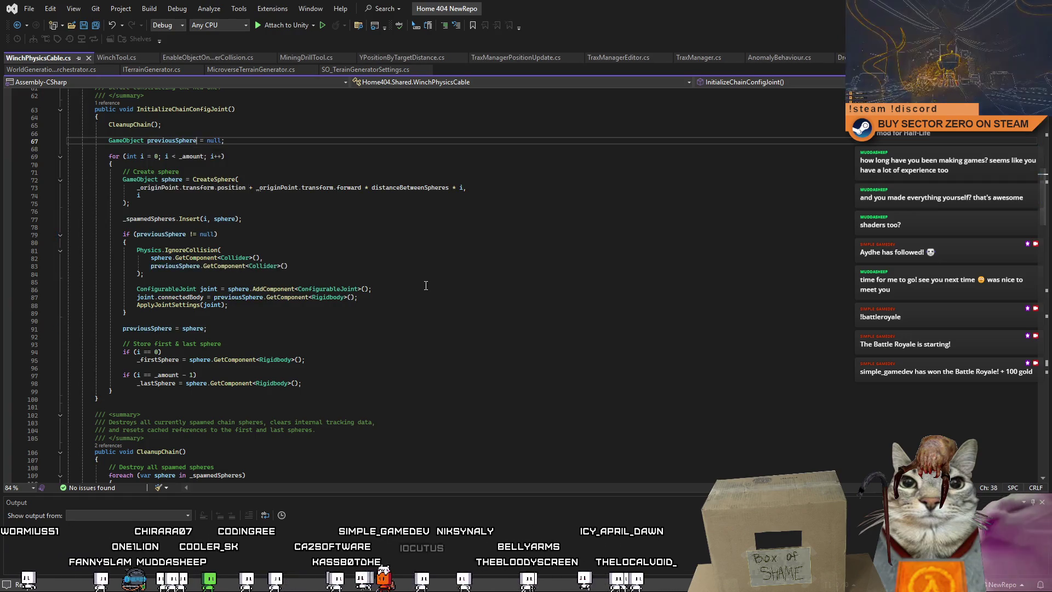
{"action": "left_click", "coordinate": [425, 285]}
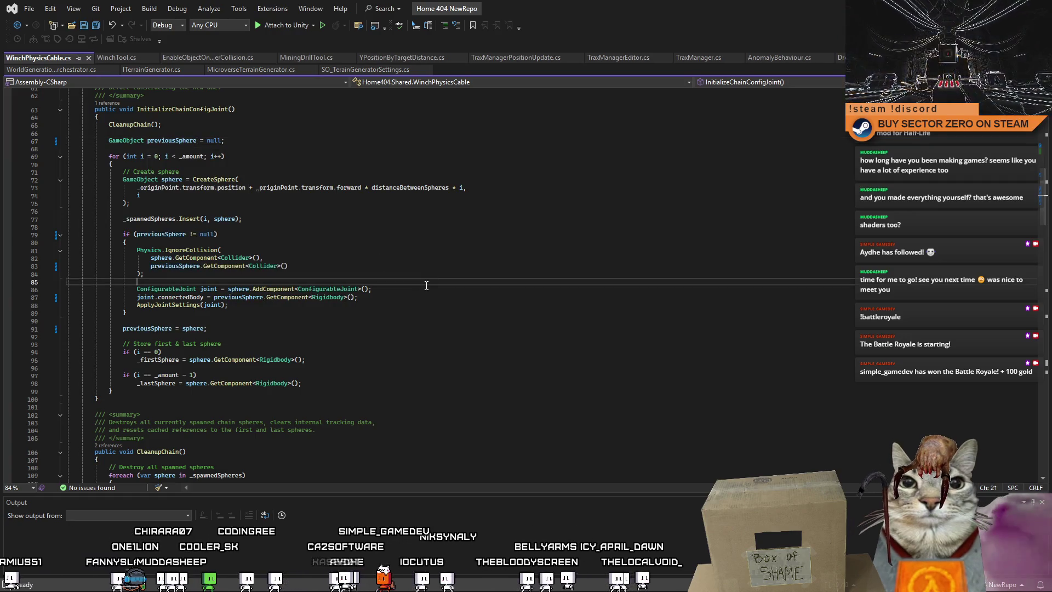
{"action": "double_click", "coordinate": [186, 299]}
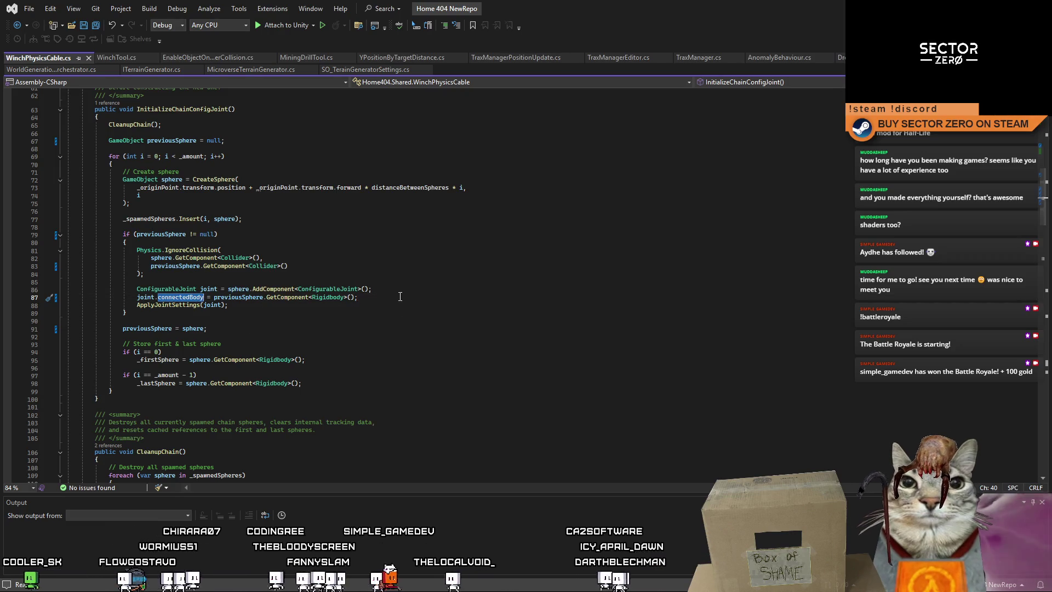
Add joint.massScale = _massScale and joint.connectedMassScale = _connectedMassScale after the connectedBody line.
{"action": "left_click", "coordinate": [378, 295]}
{"action": "key", "text": "Return"}
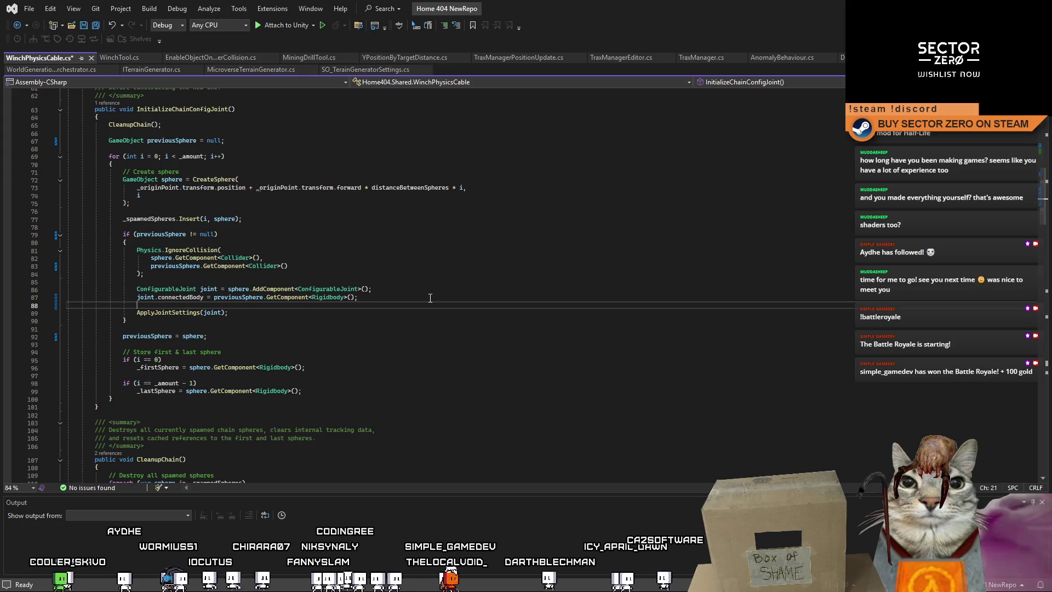
{"action": "key", "text": "ctrl+z"}
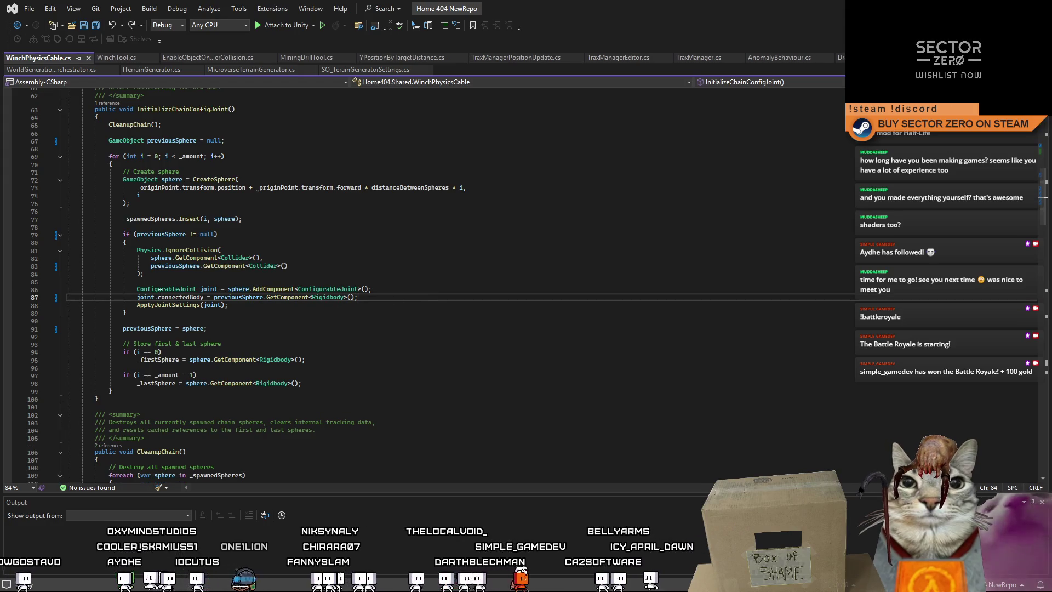
{"action": "key", "text": "Return"}
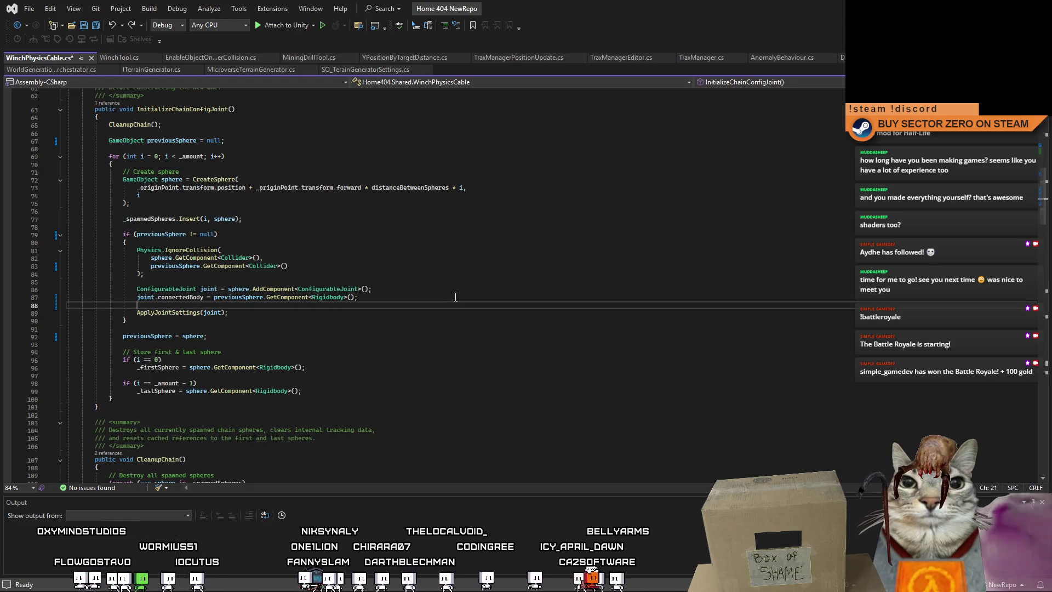
{"action": "type", "text": "joint."}
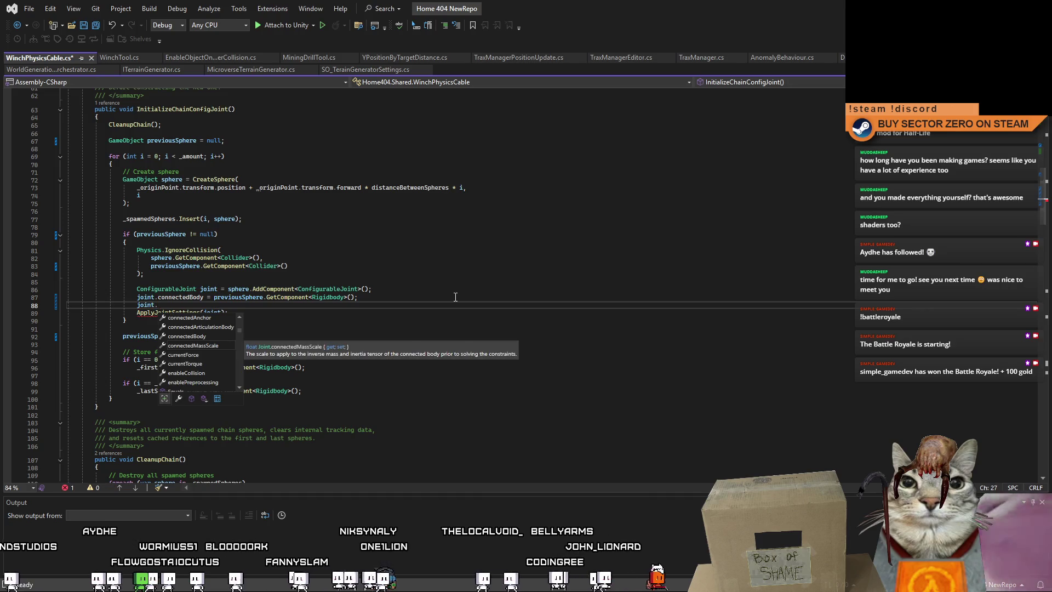
{"action": "type", "text": "mas"}
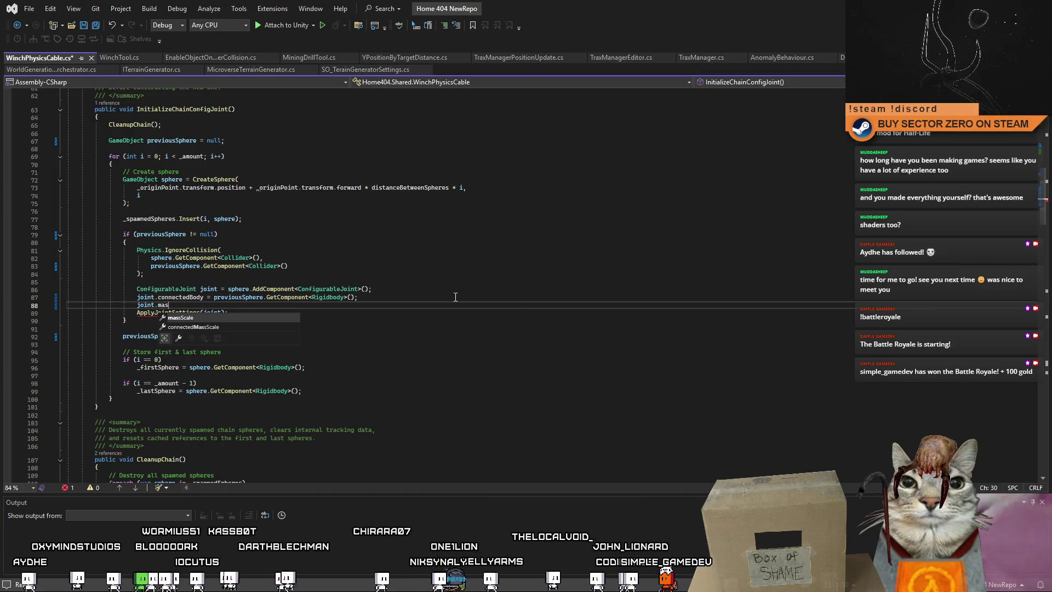
{"action": "type", "text": "sScale = "}
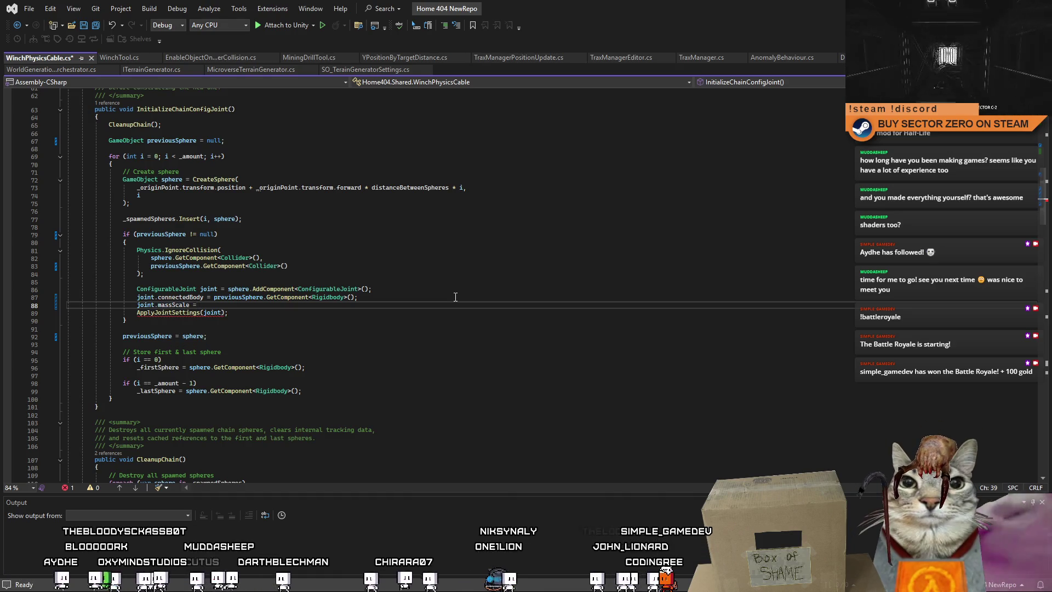
{"action": "type", "text": "_massScale;"}
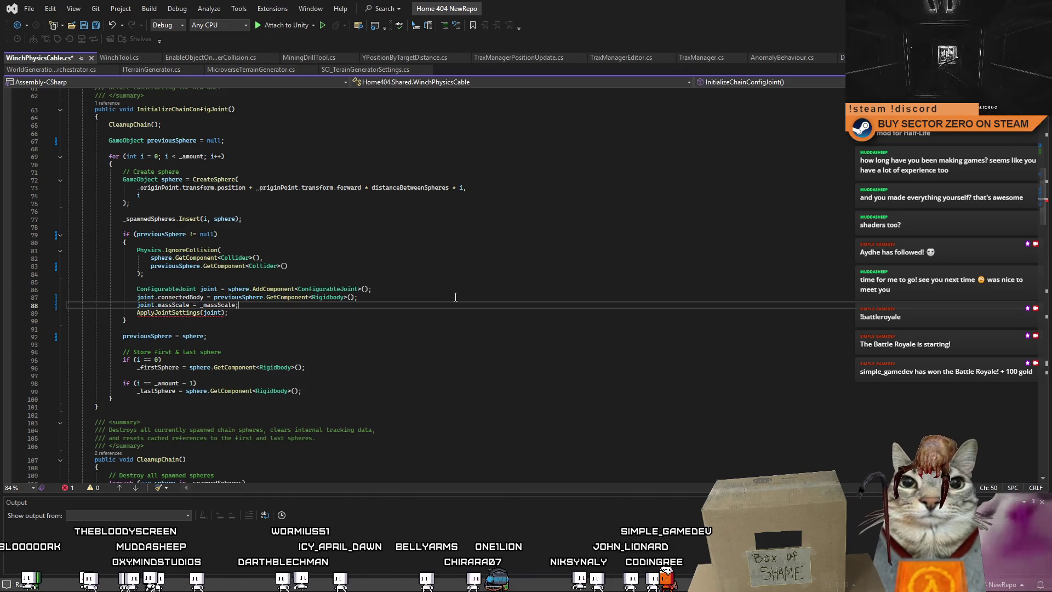
{"action": "key", "text": "Return"}
{"action": "type", "text": "join"}
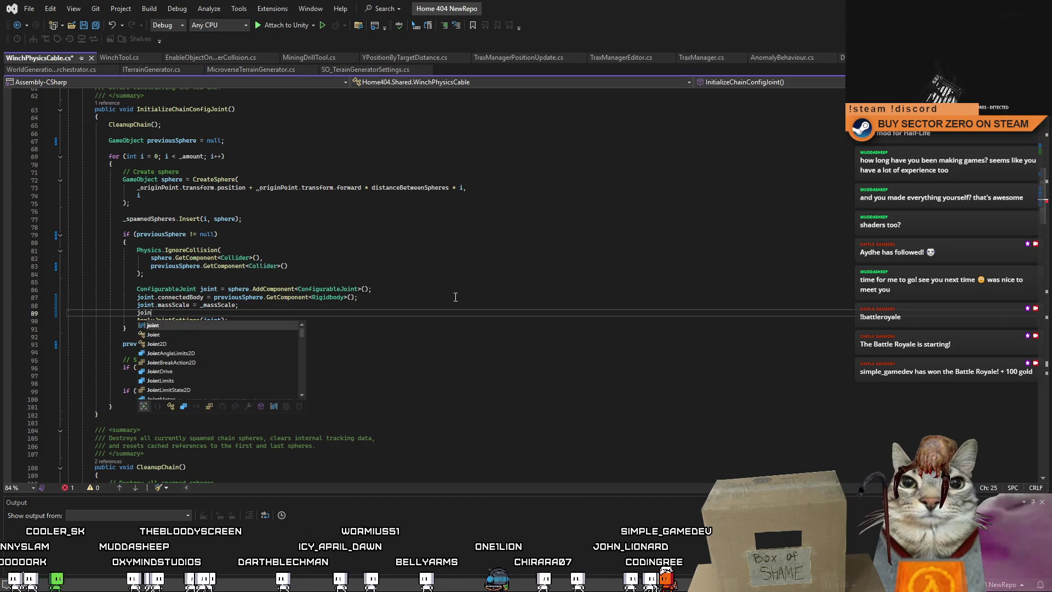
{"action": "type", "text": "t.c"}
{"action": "key", "text": "Tab"}
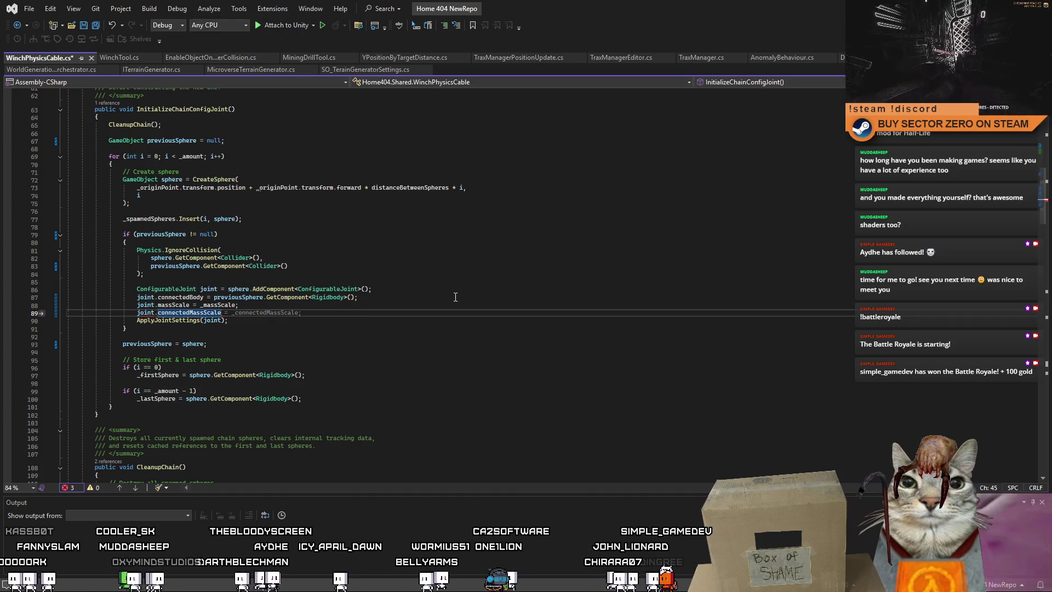
{"action": "key", "text": "Tab"}
{"action": "key", "text": "Down"}
{"action": "key", "text": "Down"}
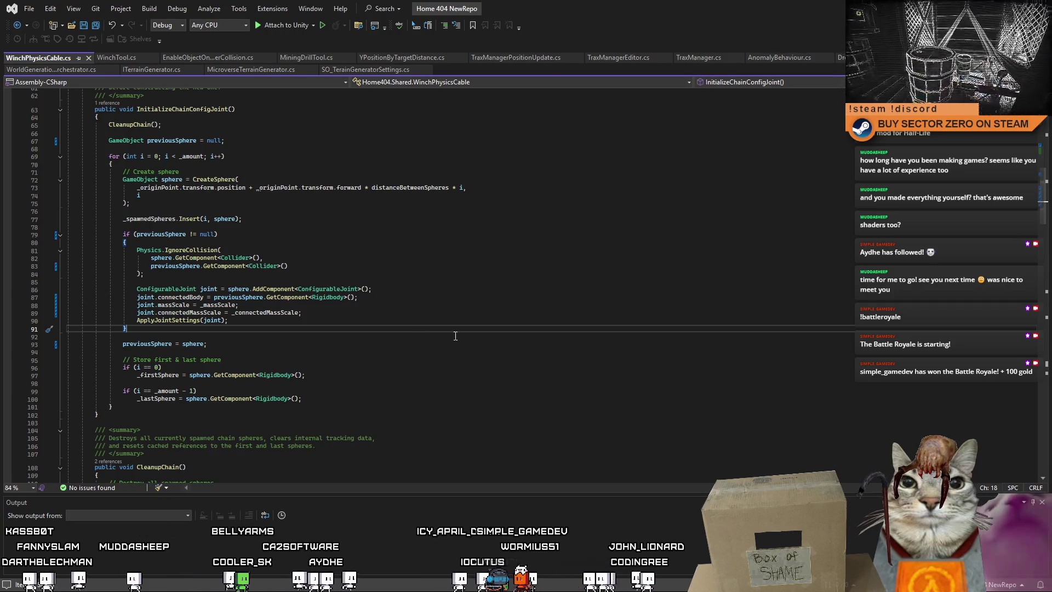
{"action": "double_click", "coordinate": [145, 305]}
{"action": "left_click", "coordinate": [498, 332]}
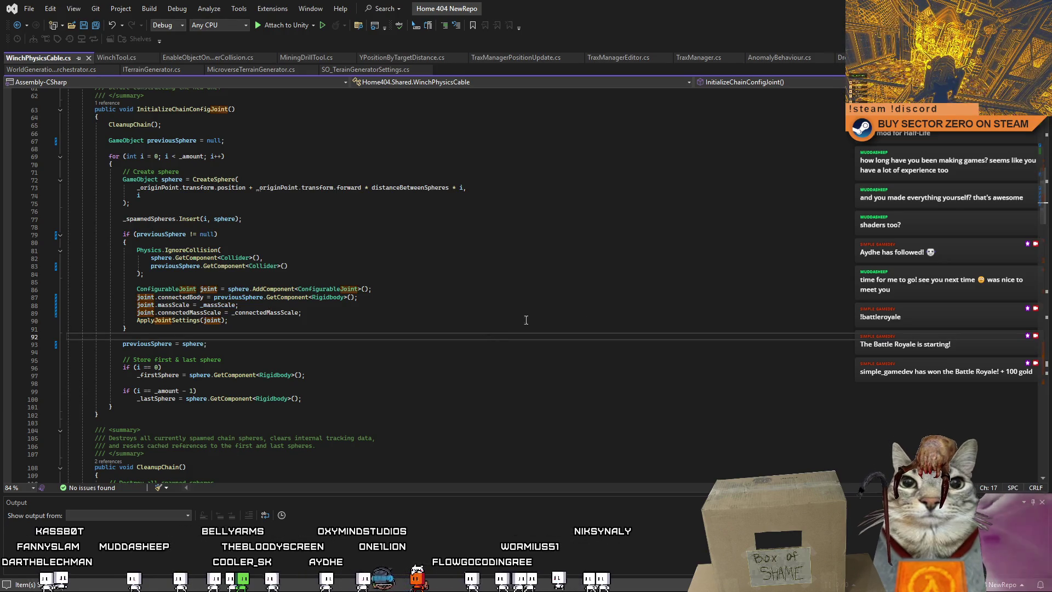
{"action": "scroll", "coordinate": [1048, 202], "scroll_direction": "down", "scroll_amount": 10}
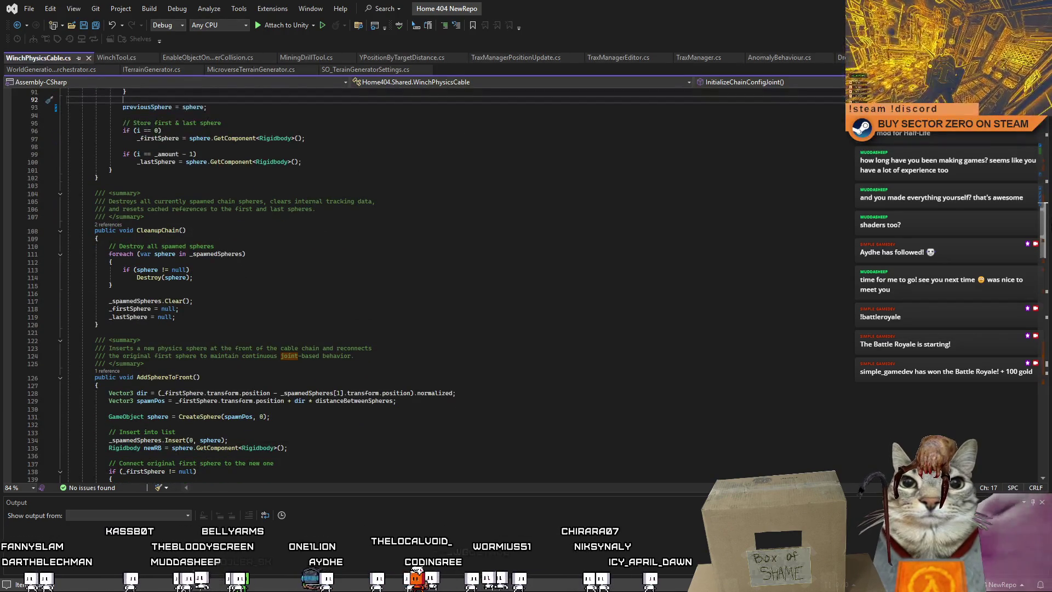
{"action": "scroll", "coordinate": [1048, 201], "scroll_direction": "down", "scroll_amount": 7}
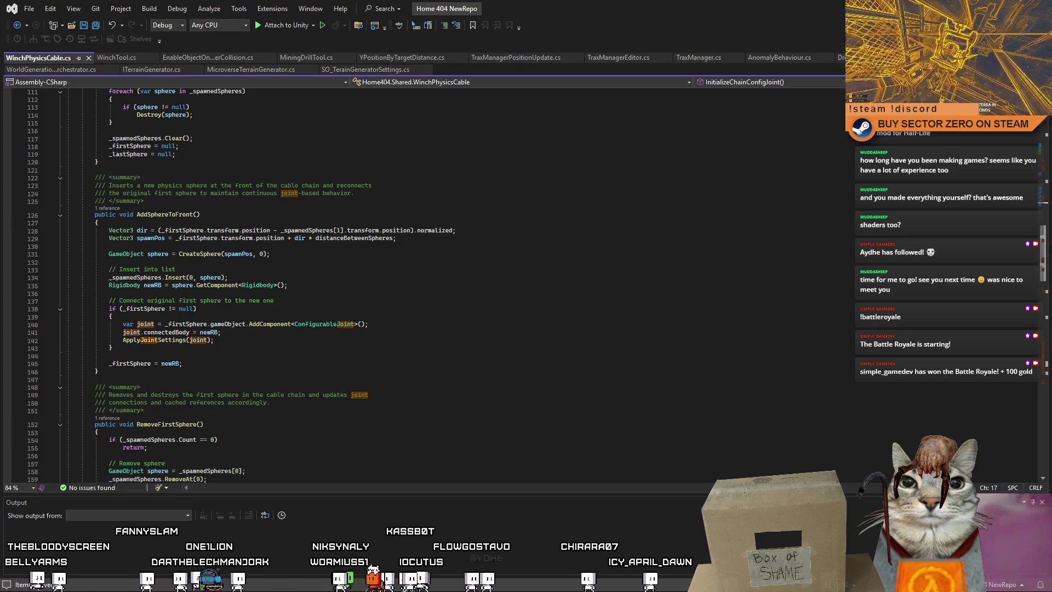
{"action": "scroll", "coordinate": [1041, 185], "scroll_direction": "up", "scroll_amount": 18}
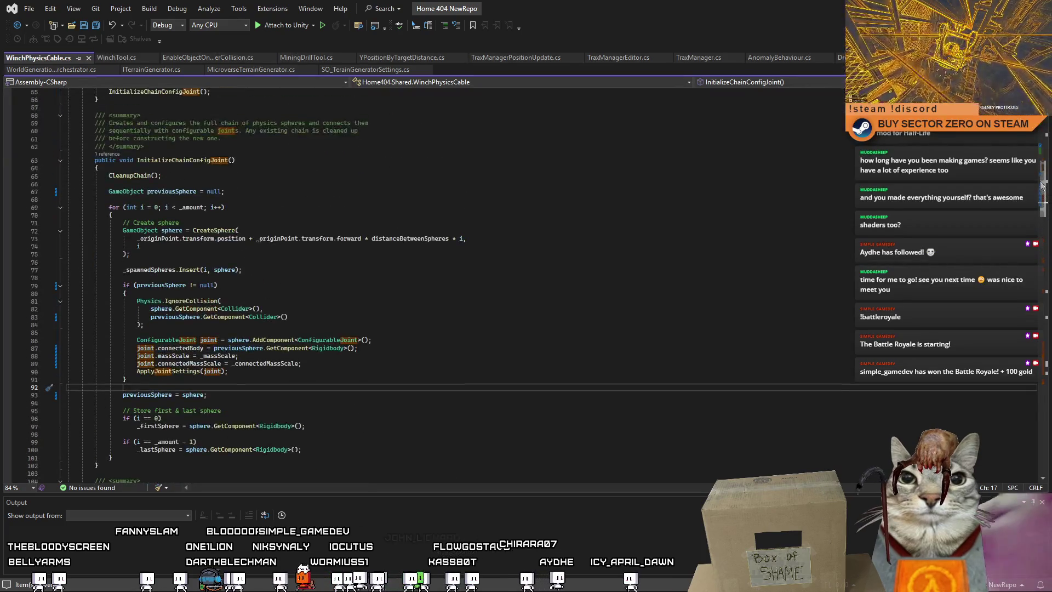
{"action": "scroll", "coordinate": [186, 279], "scroll_direction": "down", "scroll_amount": 4}
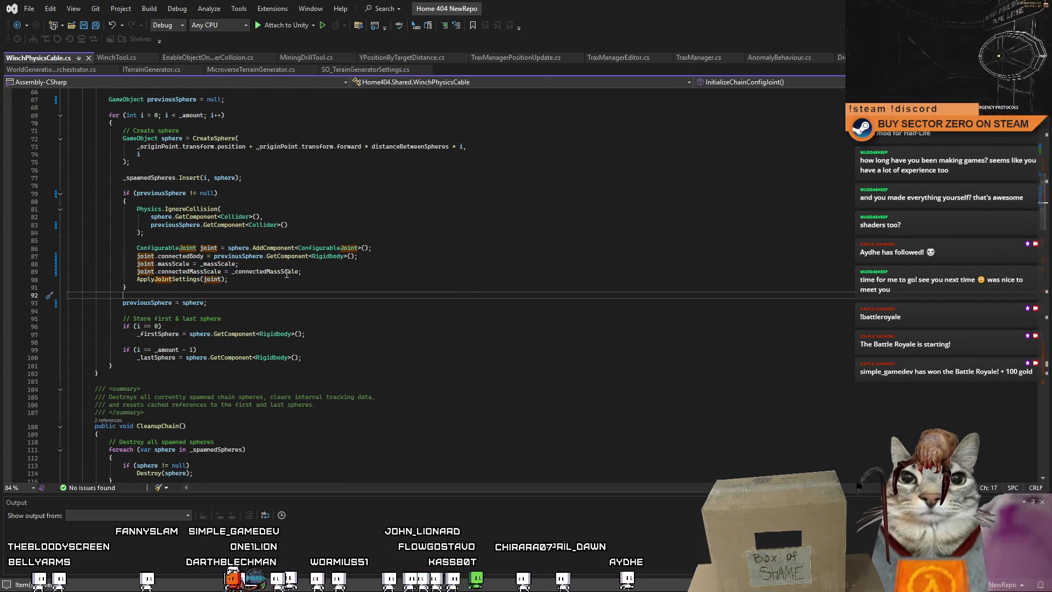
{"action": "mouse_move", "coordinate": [180, 281]}
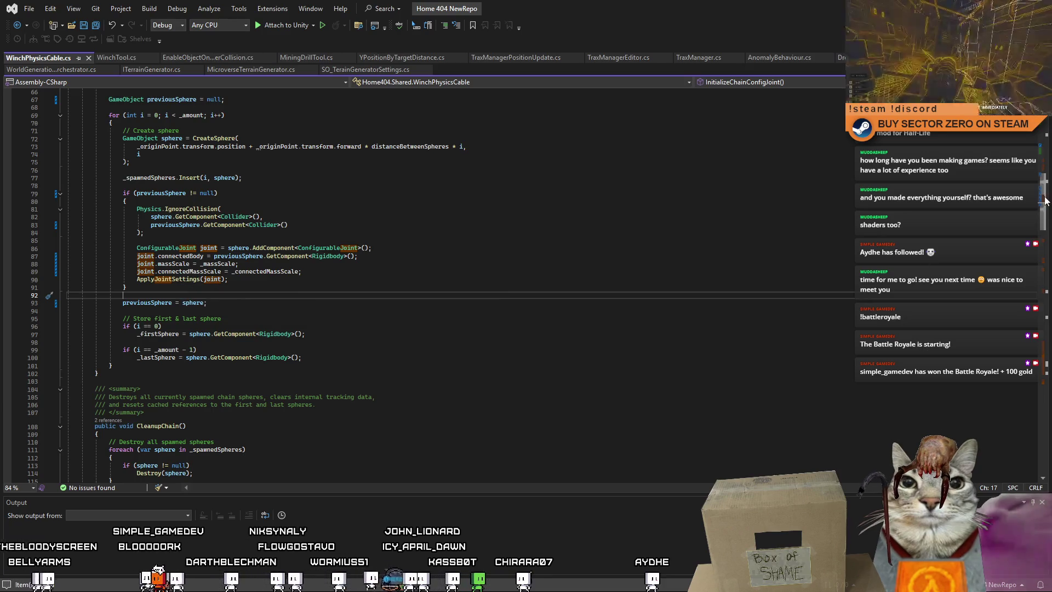
{"action": "left_click_drag", "start_coordinate": [1045, 201], "coordinate": [1037, 355]}
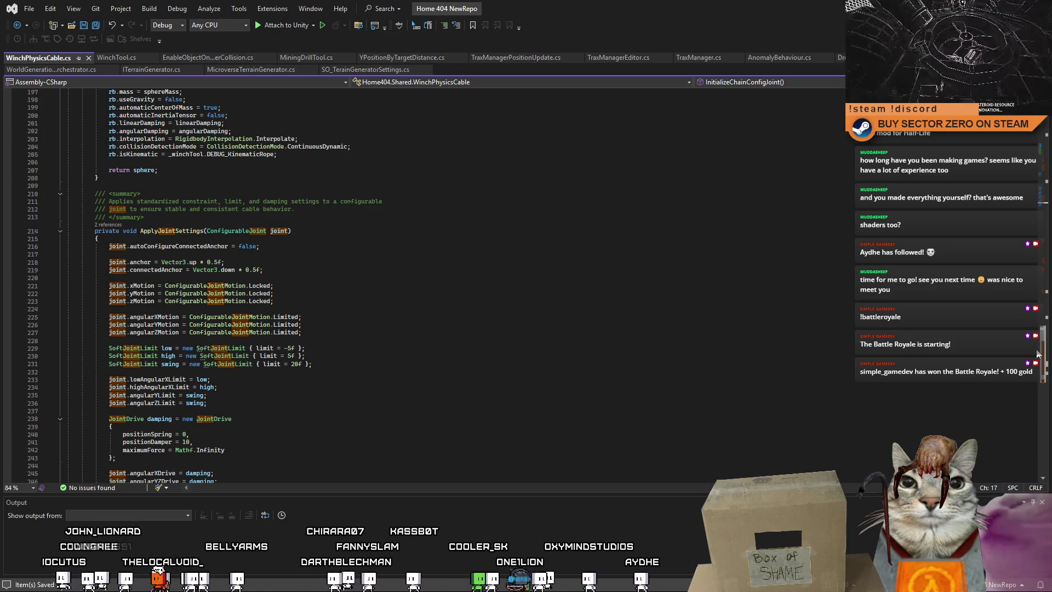
{"action": "mouse_move", "coordinate": [1037, 355]}
{"action": "left_mouse_down"}
{"action": "mouse_move", "coordinate": [1037, 370]}
{"action": "mouse_move", "coordinate": [1037, 271]}
{"action": "left_mouse_up"}
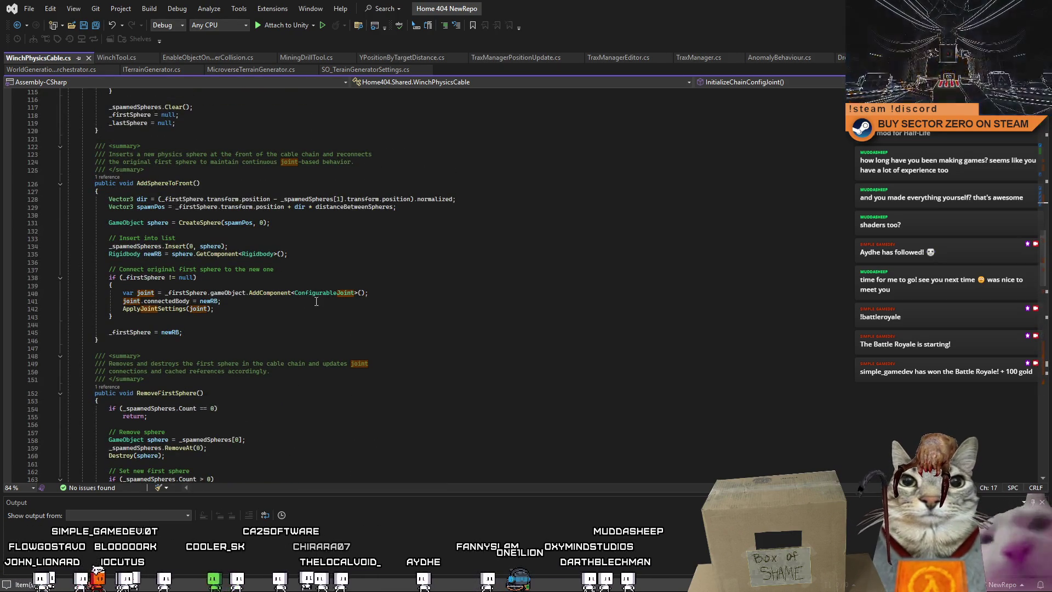
{"action": "left_click_drag", "start_coordinate": [1045, 281], "coordinate": [1041, 194]}
Remove the massScale and connectedMassScale lines from the chain loop, tidying the blank line.
{"action": "left_click_drag", "start_coordinate": [301, 272], "coordinate": [34, 263]}
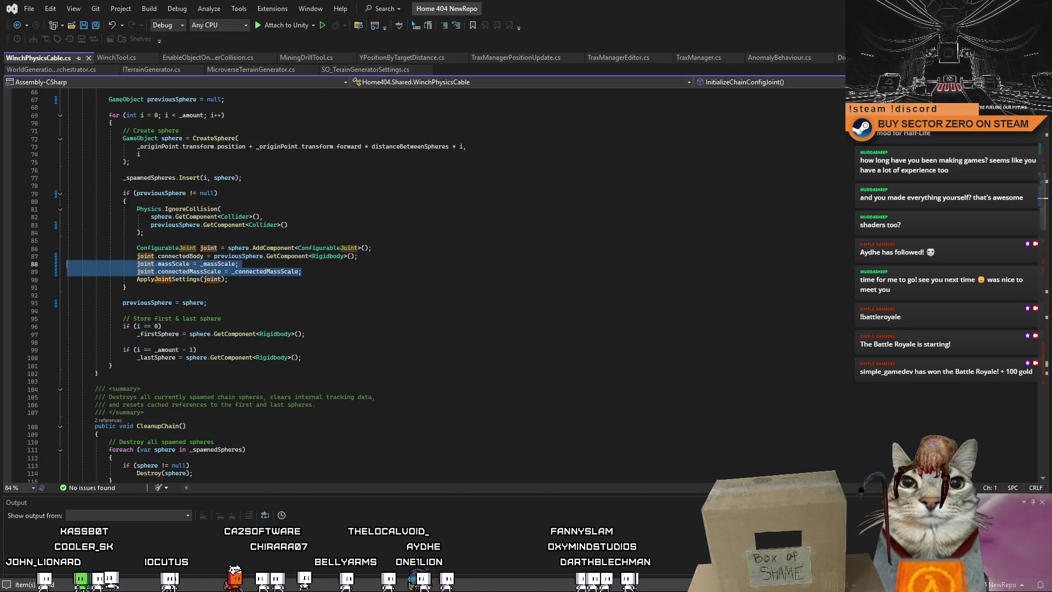
{"action": "key", "text": "Delete"}
{"action": "key", "text": "Delete"}
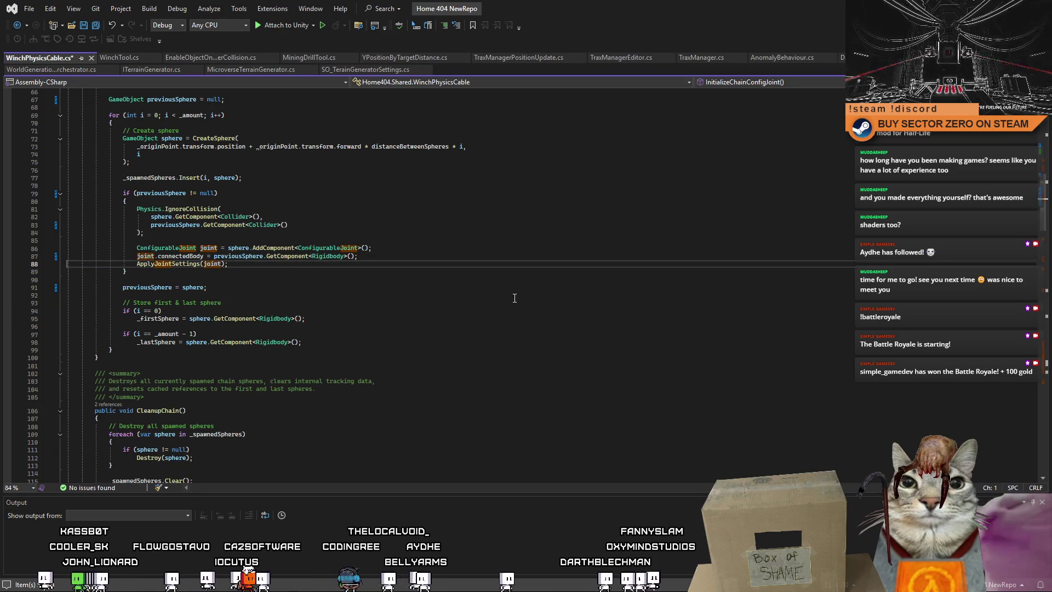
{"action": "left_click", "coordinate": [514, 297]}
{"action": "key", "text": "ctrl+z"}
{"action": "key", "text": "ctrl+z"}
{"action": "key", "text": "ctrl+y"}
{"action": "key", "text": "Delete"}
{"action": "left_click", "coordinate": [477, 292]}
{"action": "left_click_drag", "start_coordinate": [1046, 185], "coordinate": [1037, 351]}
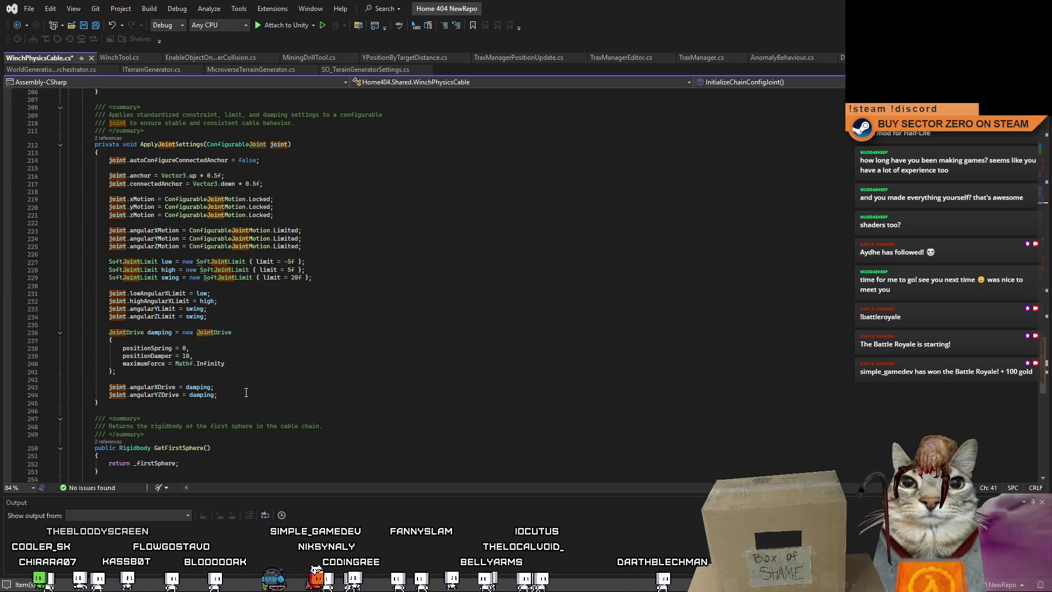
Paste the two mass-scale joint lines at the end of ApplyJointSettings.
{"action": "left_click", "coordinate": [317, 393]}
{"action": "key", "text": "Return"}
{"action": "key", "text": "Tab"}
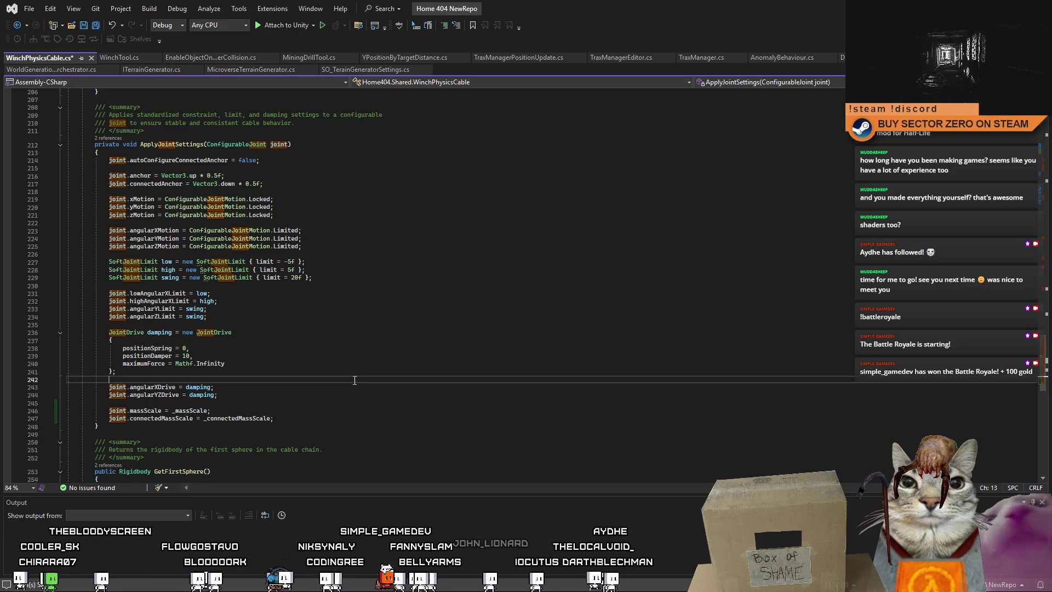
{"action": "left_click", "coordinate": [479, 374]}
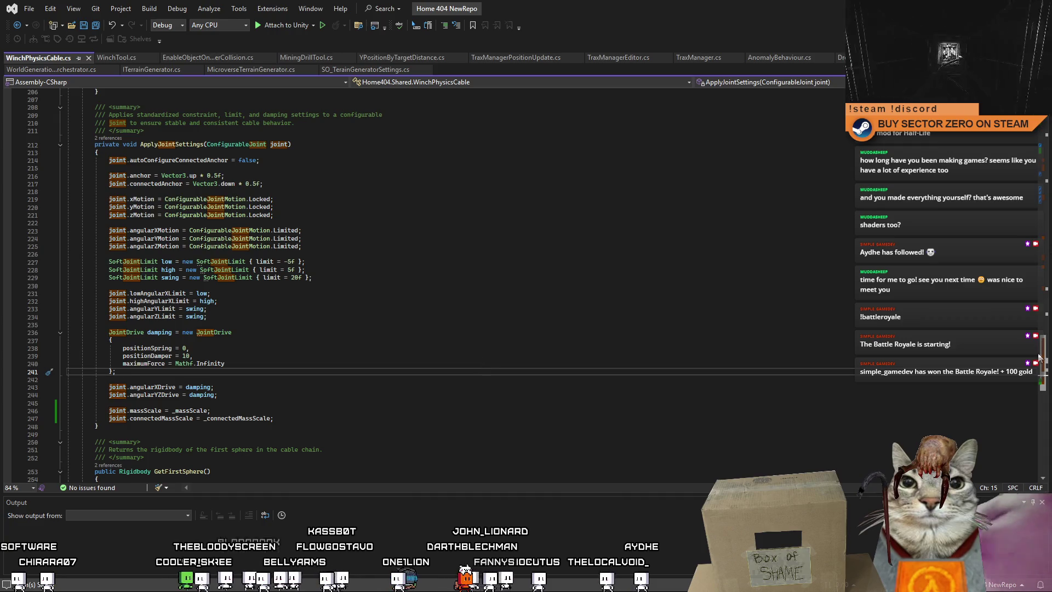
{"action": "mouse_move", "coordinate": [1046, 360]}
{"action": "left_mouse_down"}
{"action": "mouse_move", "coordinate": [1046, 422]}
{"action": "mouse_move", "coordinate": [1047, 336]}
{"action": "left_mouse_up"}
Review joint setup in AddSphereToFront and CleanupChain, then bring up WinchTool.cs.
{"action": "scroll", "coordinate": [1047, 336], "scroll_direction": "up", "scroll_amount": 20}
{"action": "left_click", "coordinate": [573, 346]}
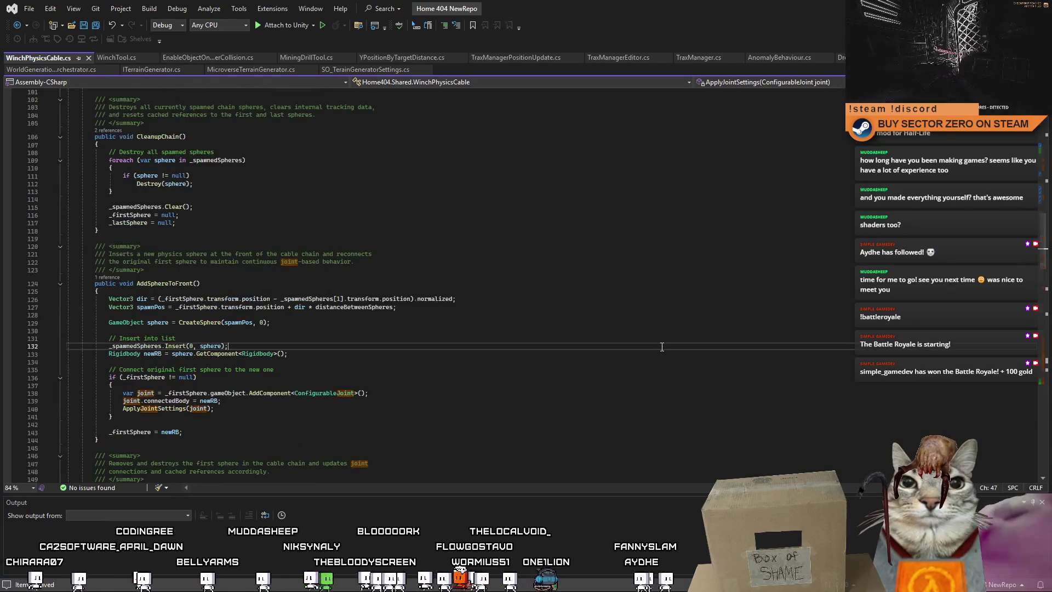
{"action": "left_click", "coordinate": [572, 377]}
{"action": "left_click", "coordinate": [602, 298]}
{"action": "left_click", "coordinate": [607, 338]}
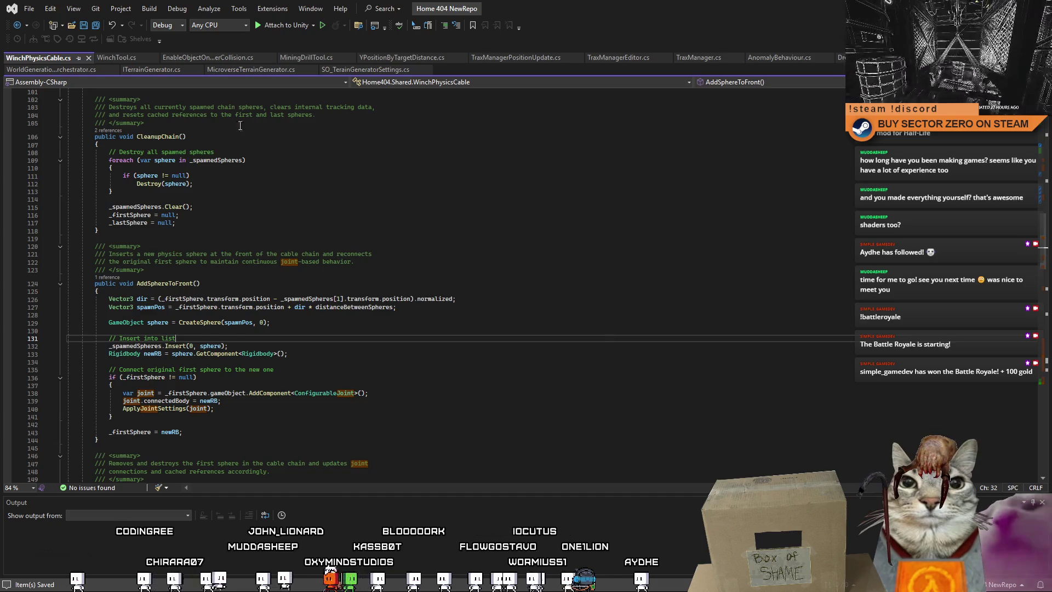
{"action": "left_click", "coordinate": [357, 215]}
{"action": "scroll", "coordinate": [406, 321], "scroll_direction": "up", "scroll_amount": 14}
{"action": "left_click", "coordinate": [412, 311]}
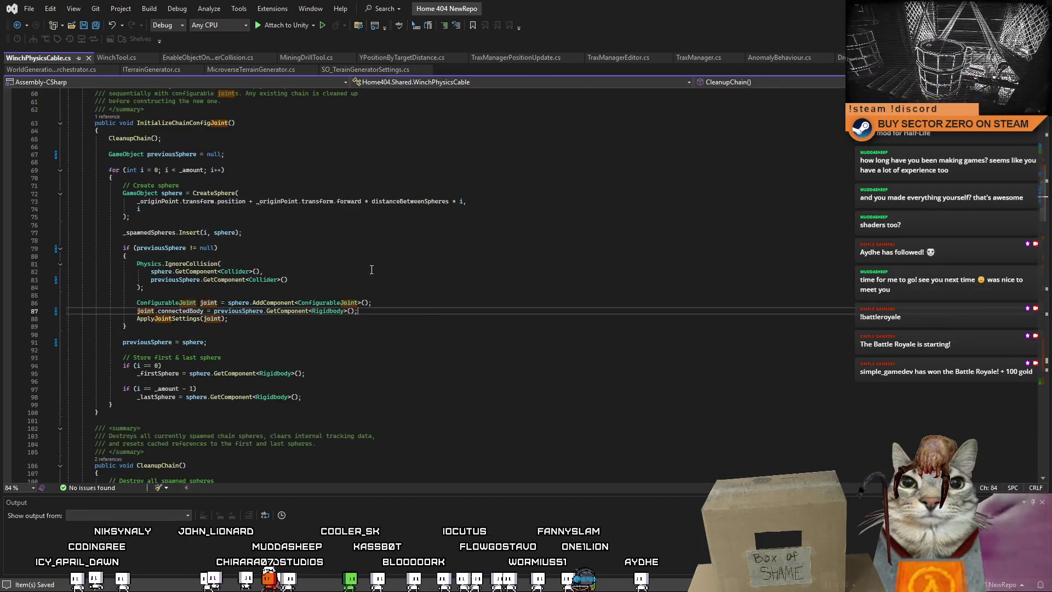
{"action": "left_click", "coordinate": [120, 58]}
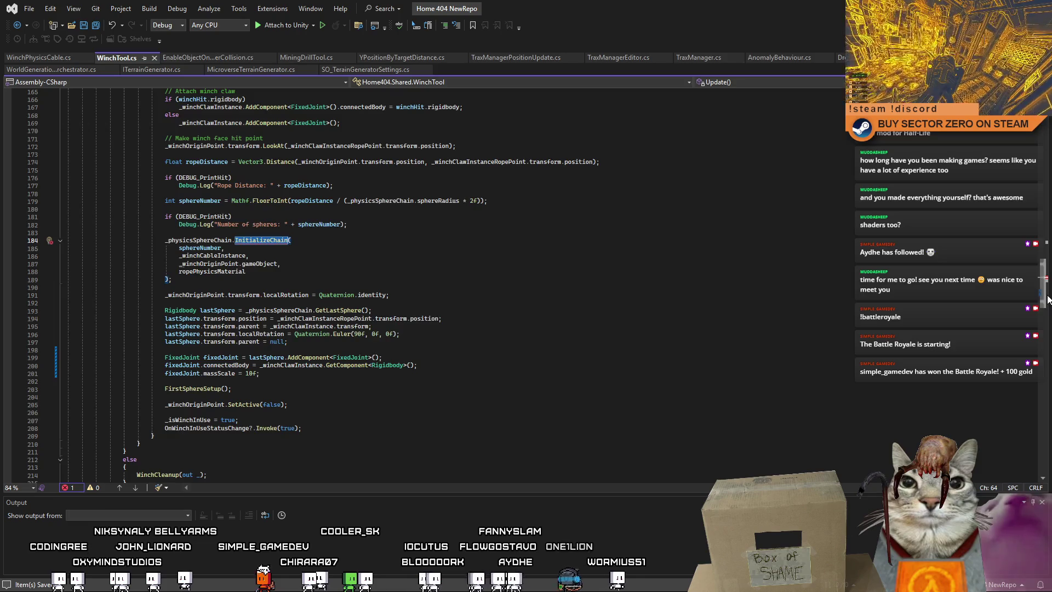
Pull the sphereNumber and _winchCableInstance arguments up onto the InitializeChain line 184.
{"action": "scroll", "coordinate": [1033, 278], "scroll_direction": "up", "scroll_amount": 8}
{"action": "mouse_move", "coordinate": [1033, 278]}
{"action": "left_mouse_down"}
{"action": "mouse_move", "coordinate": [1009, 151]}
{"action": "mouse_move", "coordinate": [981, 375]}
{"action": "left_mouse_up"}
{"action": "scroll", "coordinate": [980, 375], "scroll_direction": "up", "scroll_amount": 20}
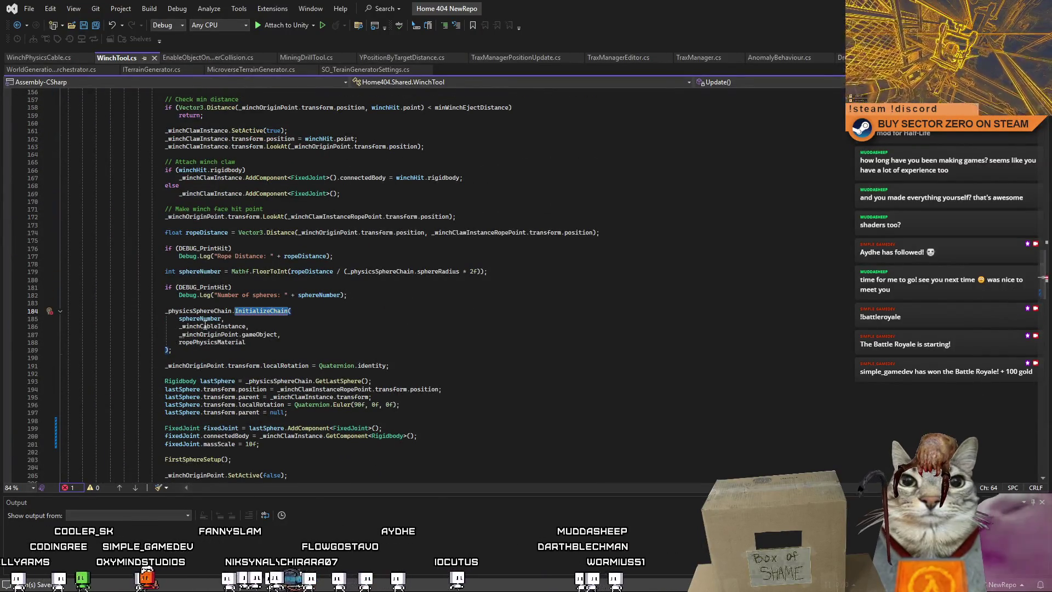
{"action": "left_click", "coordinate": [284, 346]}
{"action": "double_click", "coordinate": [284, 344]}
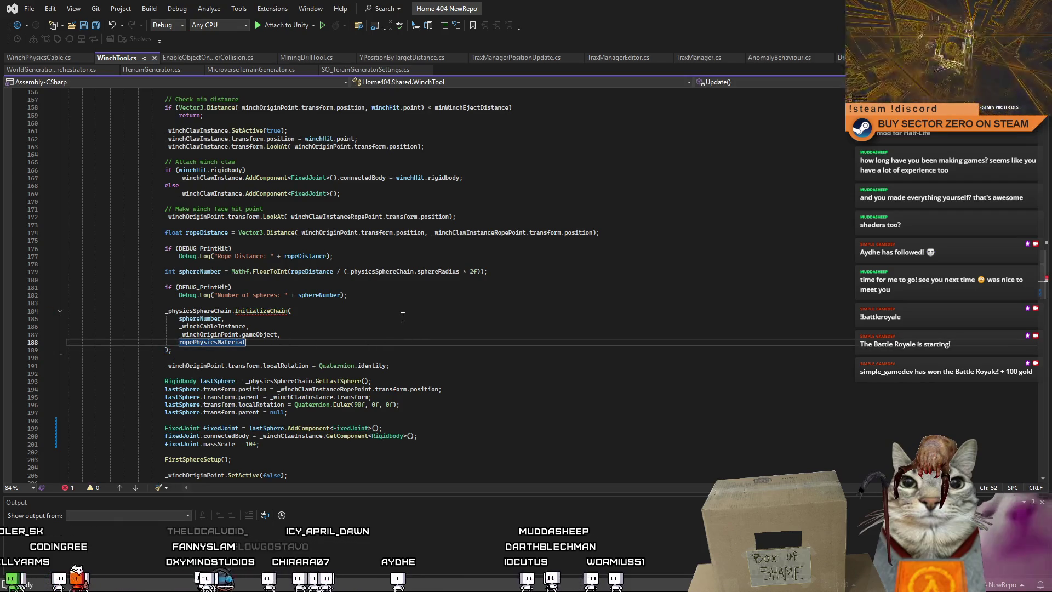
{"action": "left_click", "coordinate": [180, 320]}
{"action": "key", "text": "BackSpace"}
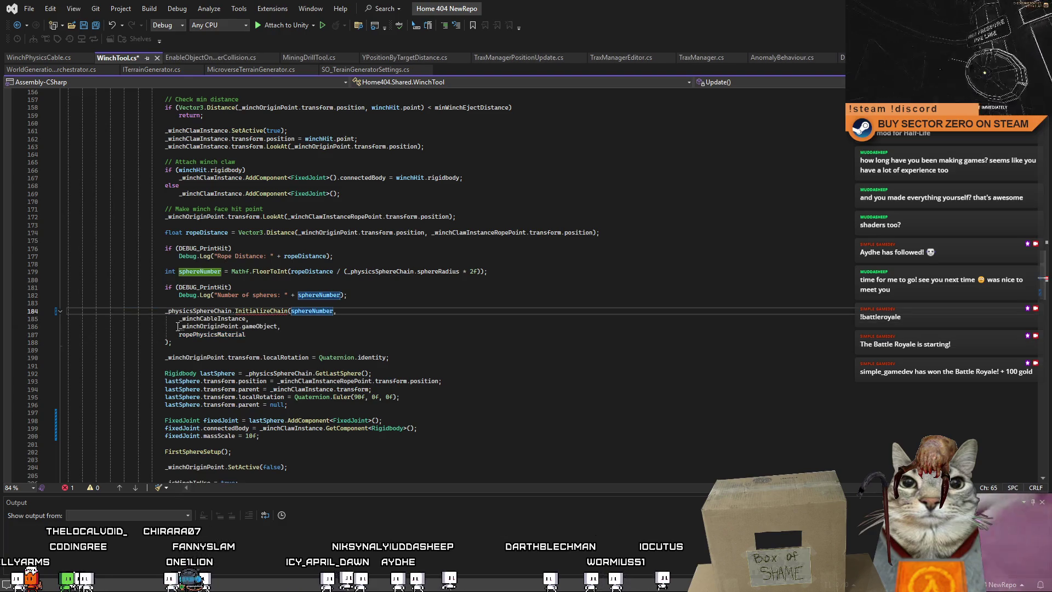
{"action": "left_click", "coordinate": [177, 320]}
{"action": "key", "text": "BackSpace"}
{"action": "key", "text": "BackSpace"}
{"action": "key", "text": "BackSpace"}
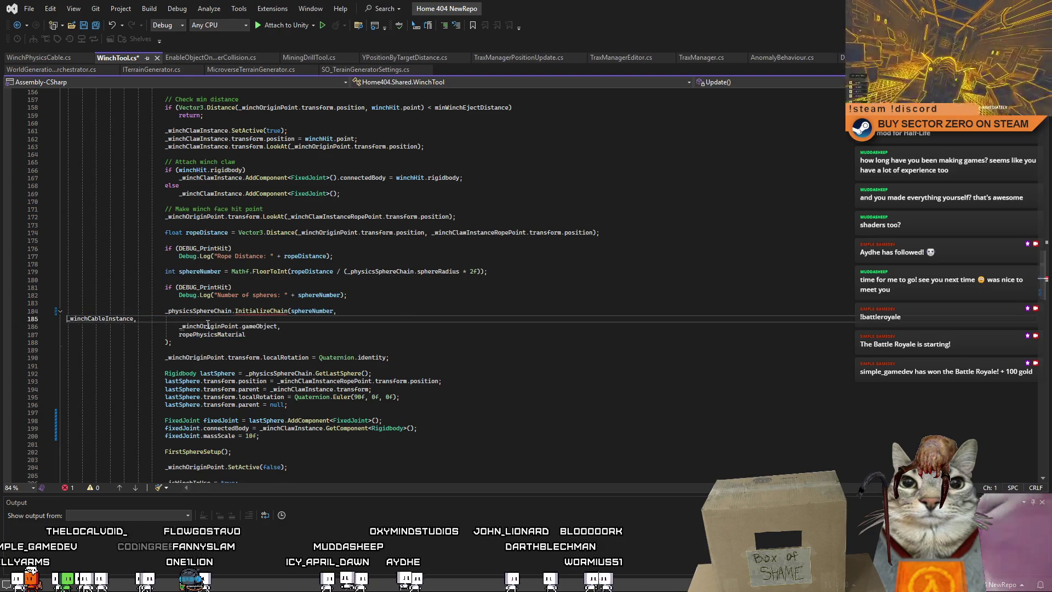
Join the gameObject and ropePhysicsMaterial arguments and closing bracket onto the same line.
{"action": "left_click", "coordinate": [67, 310]}
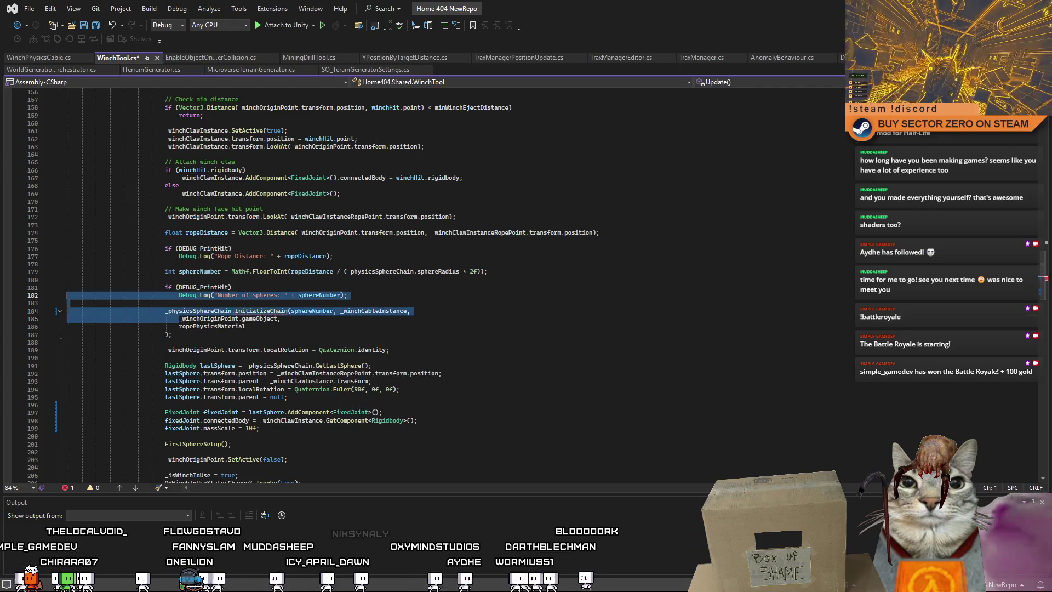
{"action": "key", "text": "Home"}
{"action": "key", "text": "BackSpace"}
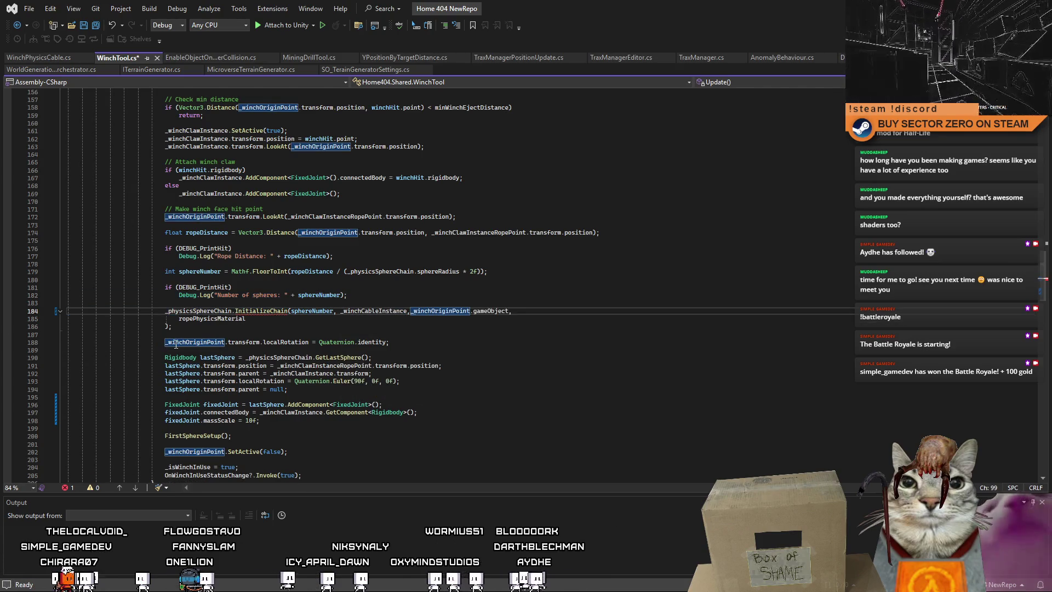
{"action": "left_click", "coordinate": [66, 318]}
{"action": "key", "text": "ctrl+Delete"}
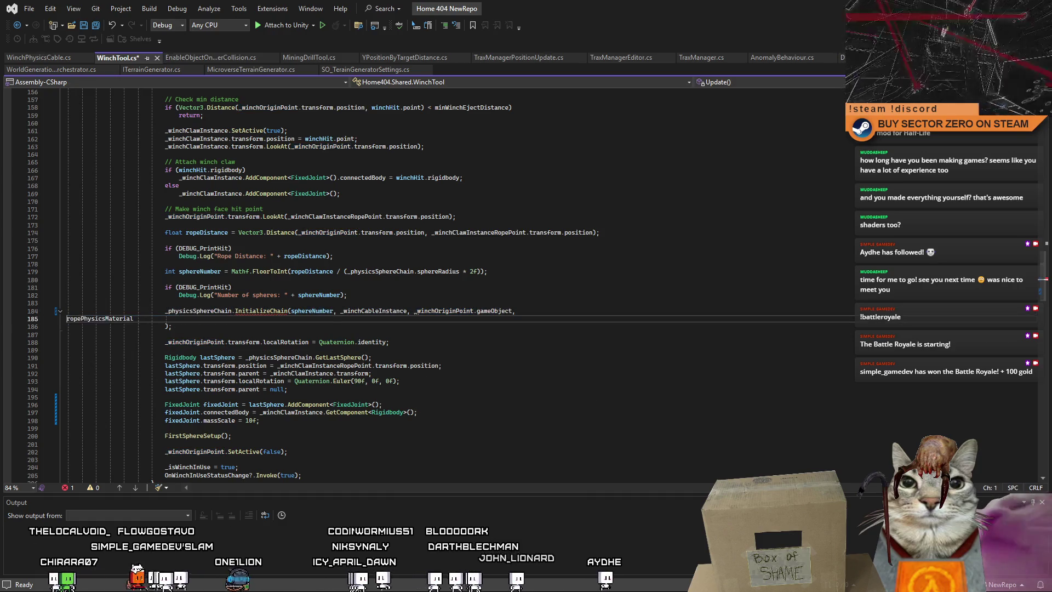
{"action": "key", "text": "BackSpace"}
{"action": "left_click", "coordinate": [166, 319]}
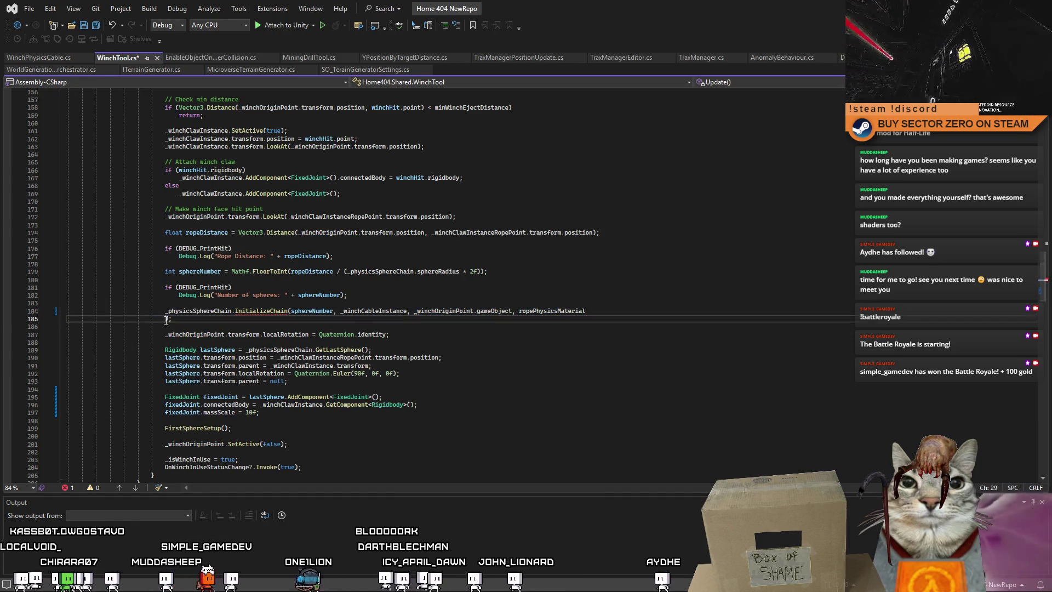
{"action": "key", "text": "BackSpace"}
{"action": "key", "text": "BackSpace"}
{"action": "key", "text": "BackSpace"}
{"action": "key", "text": "Down"}
{"action": "key", "text": "Down"}
Append ', 10, 10' as mass-scale arguments to InitializeChain and save WinchTool.cs.
{"action": "left_click", "coordinate": [592, 314]}
{"action": "type", "text": ", 10"}
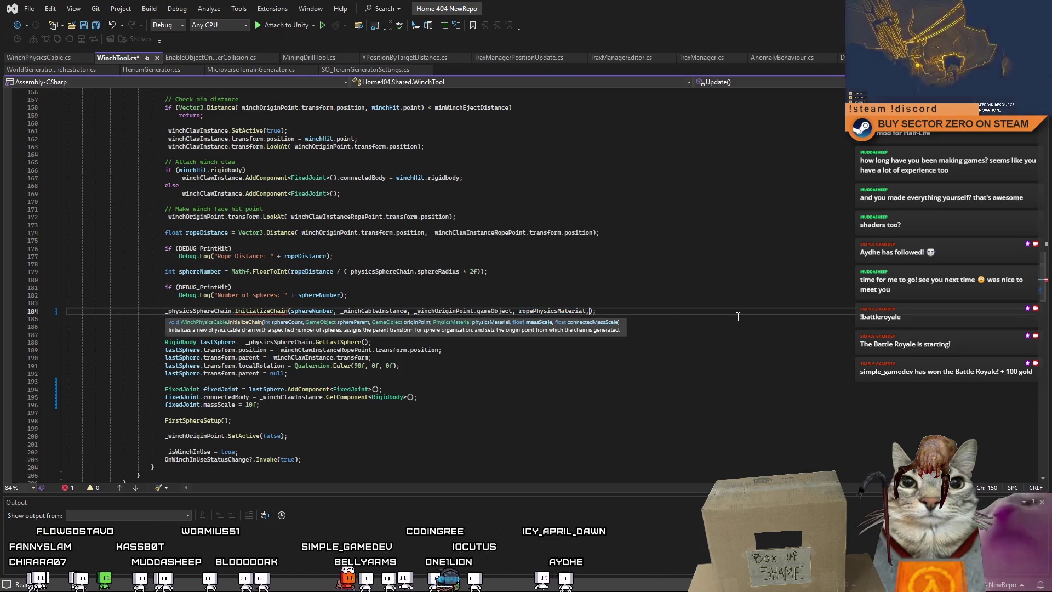
{"action": "type", "text": ", 10"}
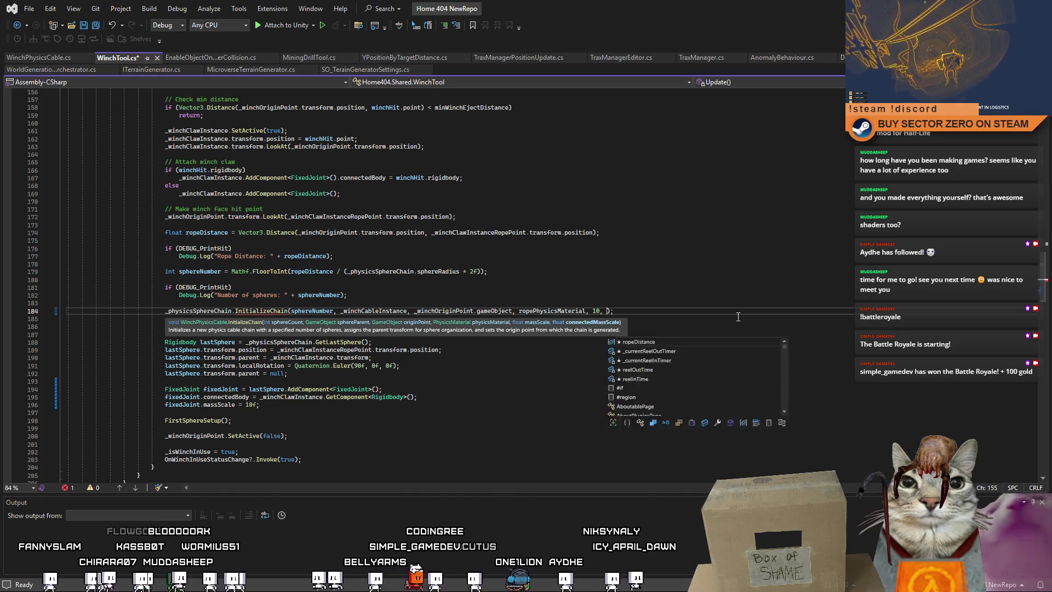
{"action": "left_click", "coordinate": [792, 350]}
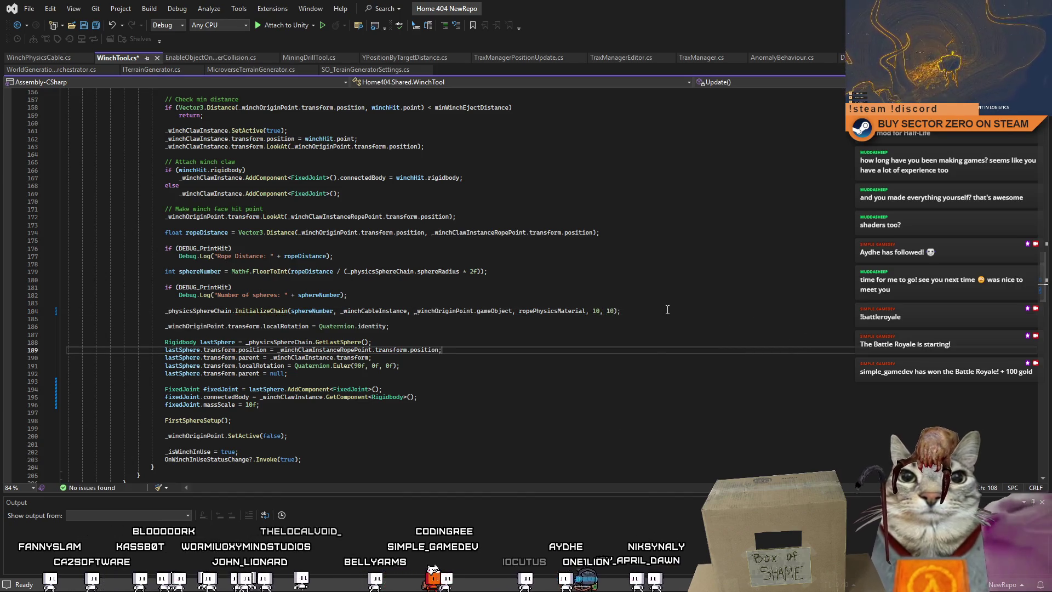
{"action": "key", "text": "ctrl+s"}
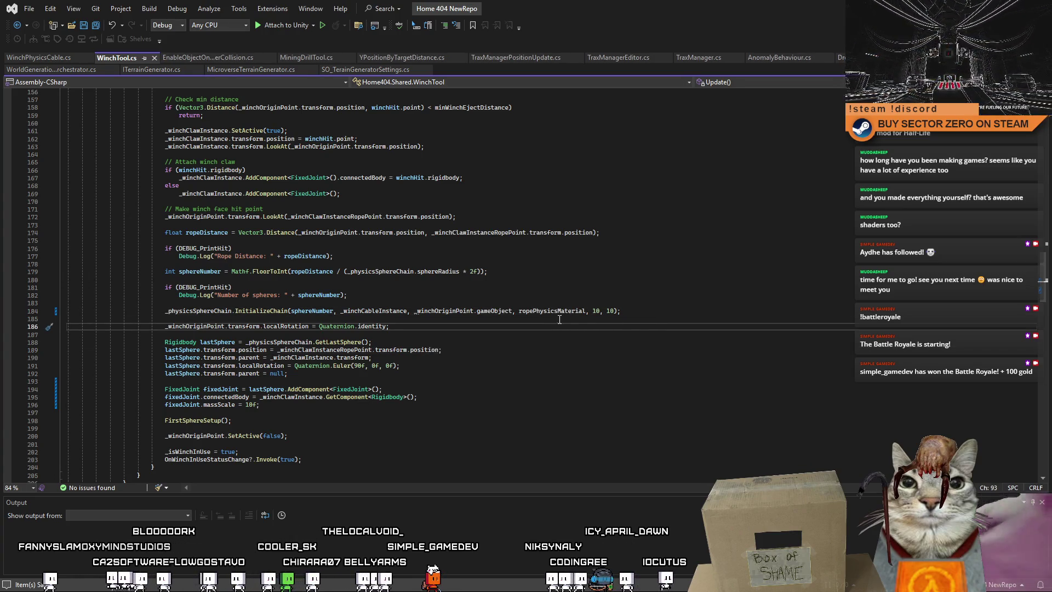
{"action": "mouse_move", "coordinate": [1043, 278]}
{"action": "left_mouse_down"}
{"action": "mouse_move", "coordinate": [1043, 289]}
{"action": "mouse_move", "coordinate": [1047, 252]}
{"action": "mouse_move", "coordinate": [1045, 282]}
{"action": "left_mouse_up"}
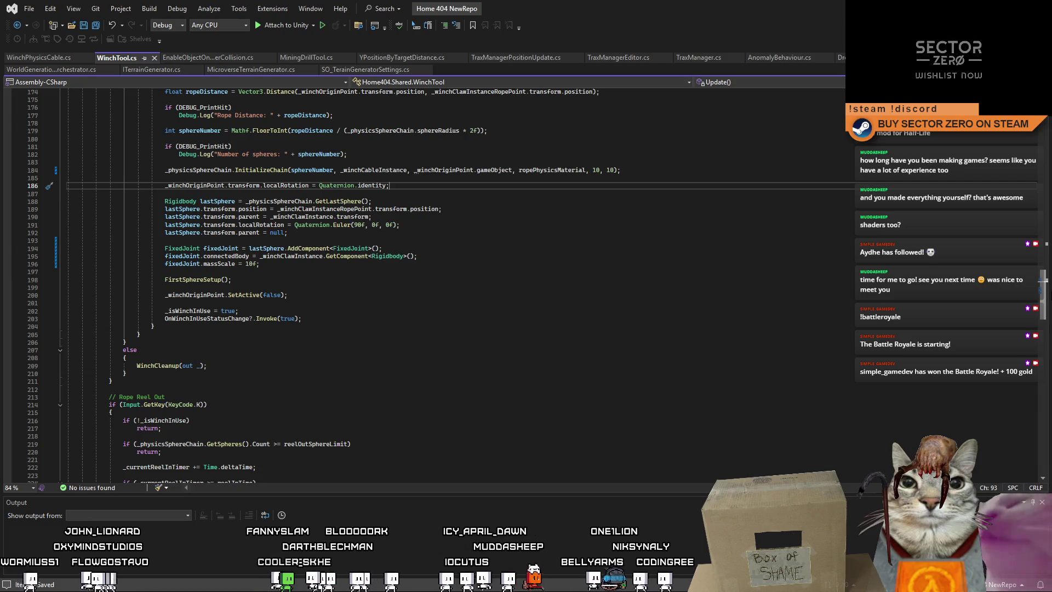
Duplicate the fixed joint's massScale line as connectedMassScale = 10f, then switch back to Unity.
{"action": "scroll", "coordinate": [190, 307], "scroll_direction": "up", "scroll_amount": 2}
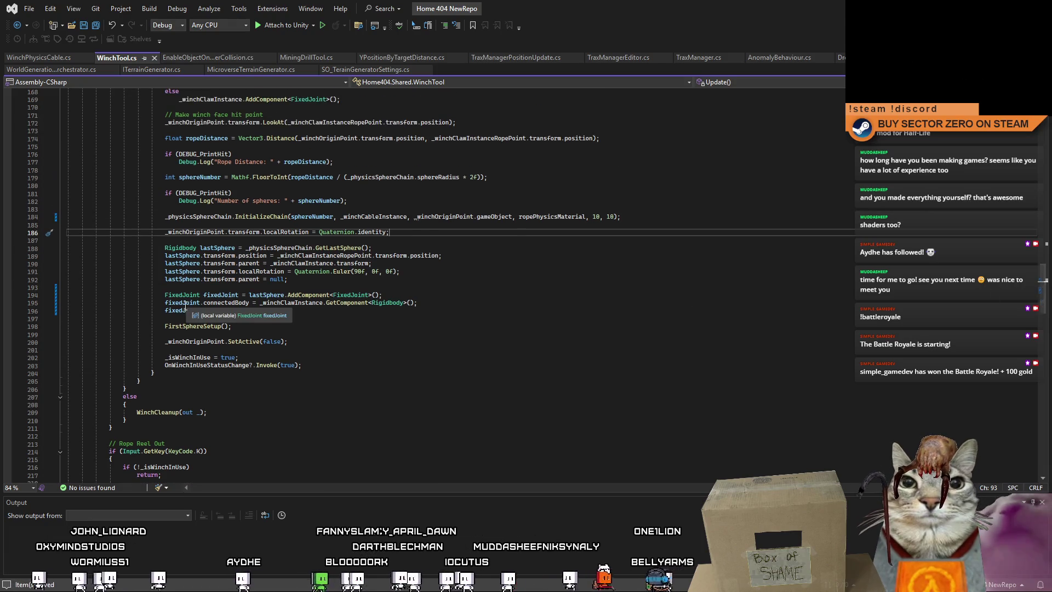
{"action": "left_click", "coordinate": [296, 314]}
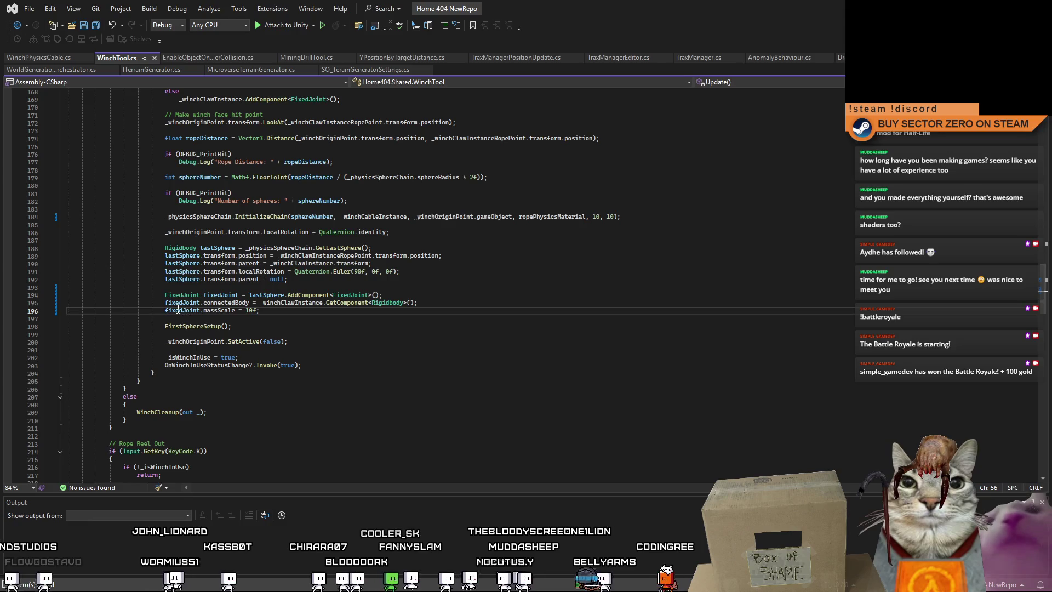
{"action": "left_click_drag", "start_coordinate": [162, 311], "coordinate": [280, 311]}
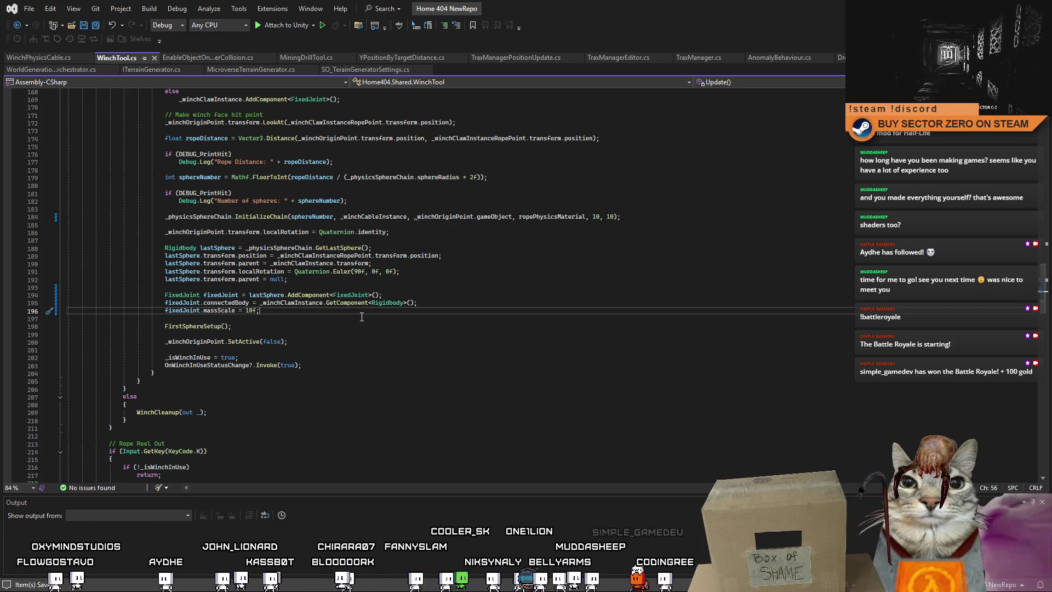
{"action": "key", "text": "ctrl+d"}
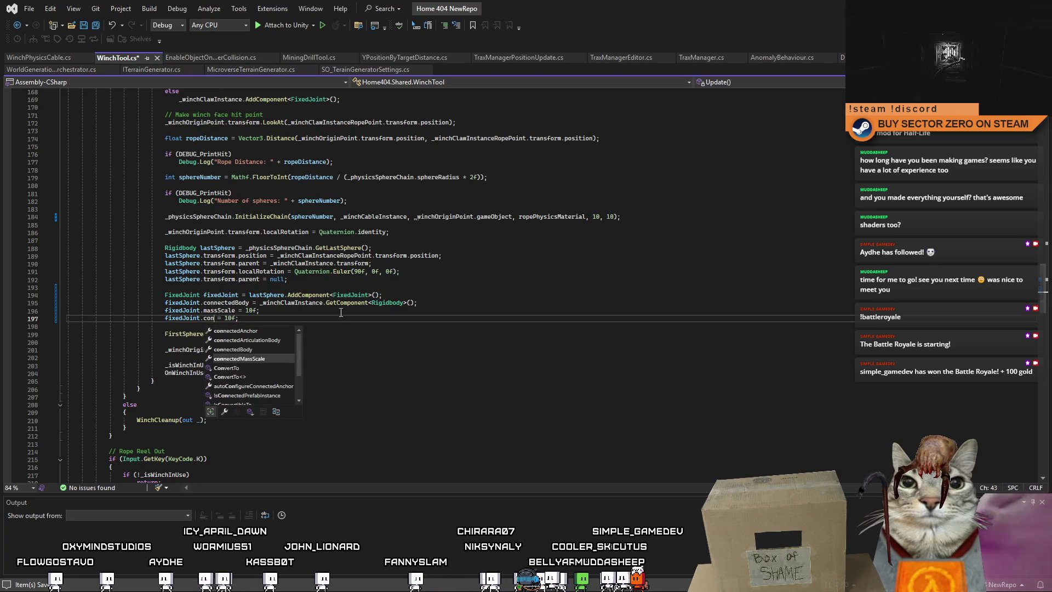
{"action": "key", "text": "Tab"}
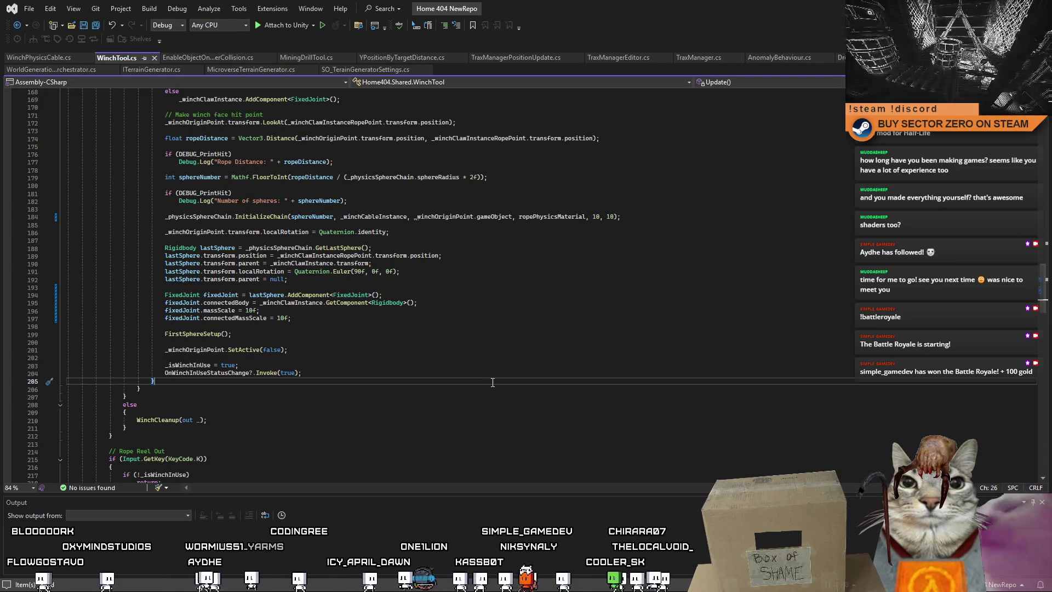
{"action": "left_click", "coordinate": [207, 420]}
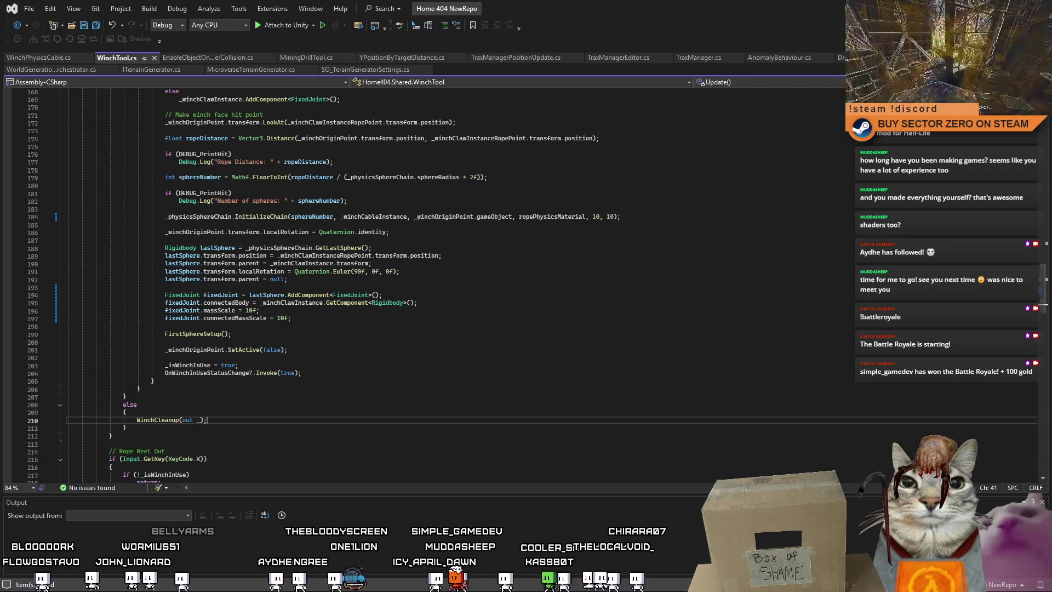
{"action": "key", "text": "alt+Tab"}
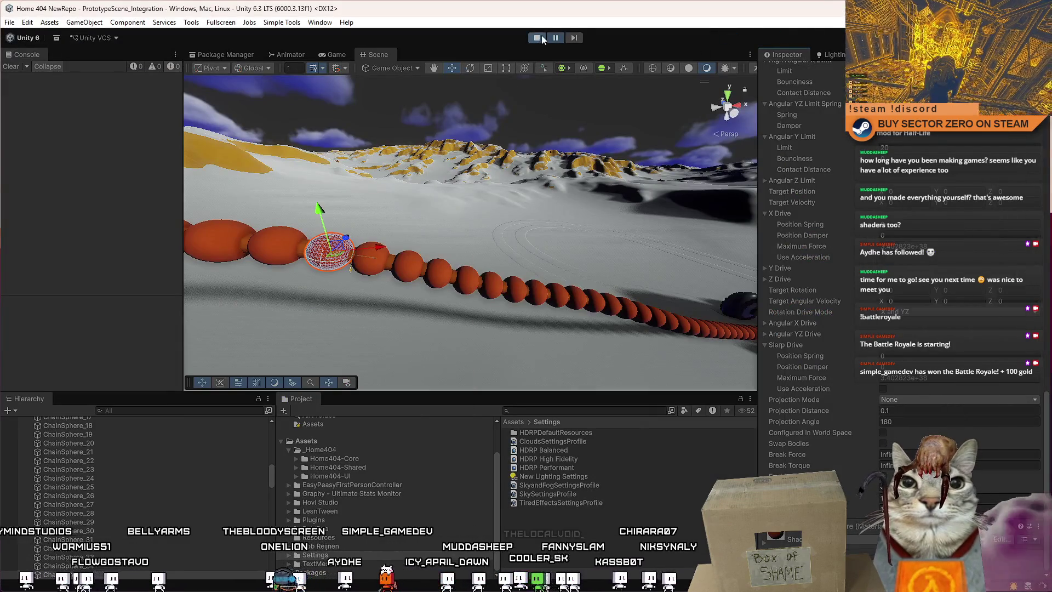
Restart Play mode, walk from the title screen into the rover, then stop the game.
{"action": "left_click", "coordinate": [541, 39]}
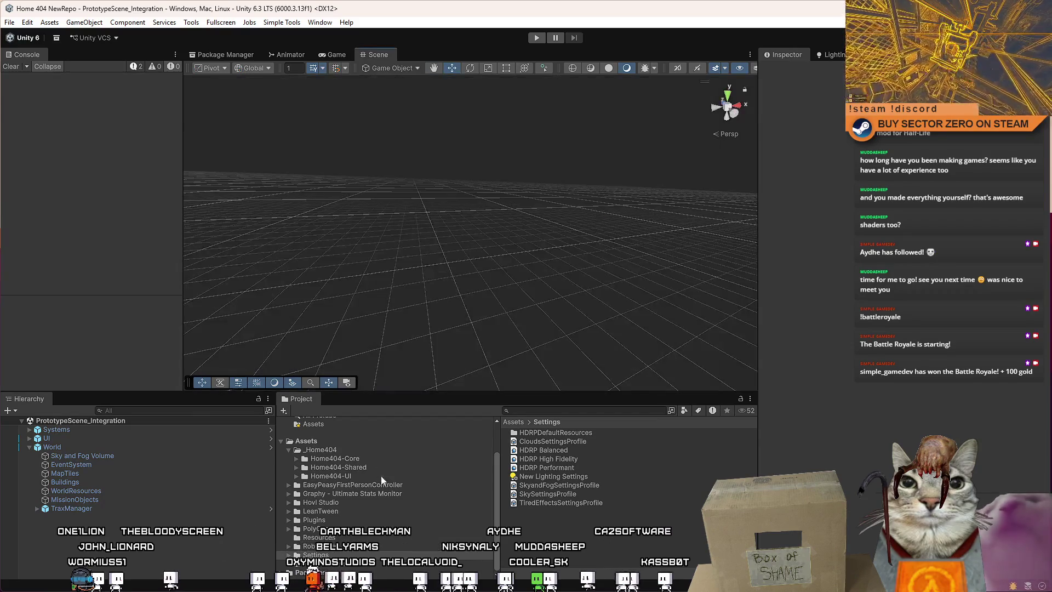
{"action": "left_click", "coordinate": [536, 37]}
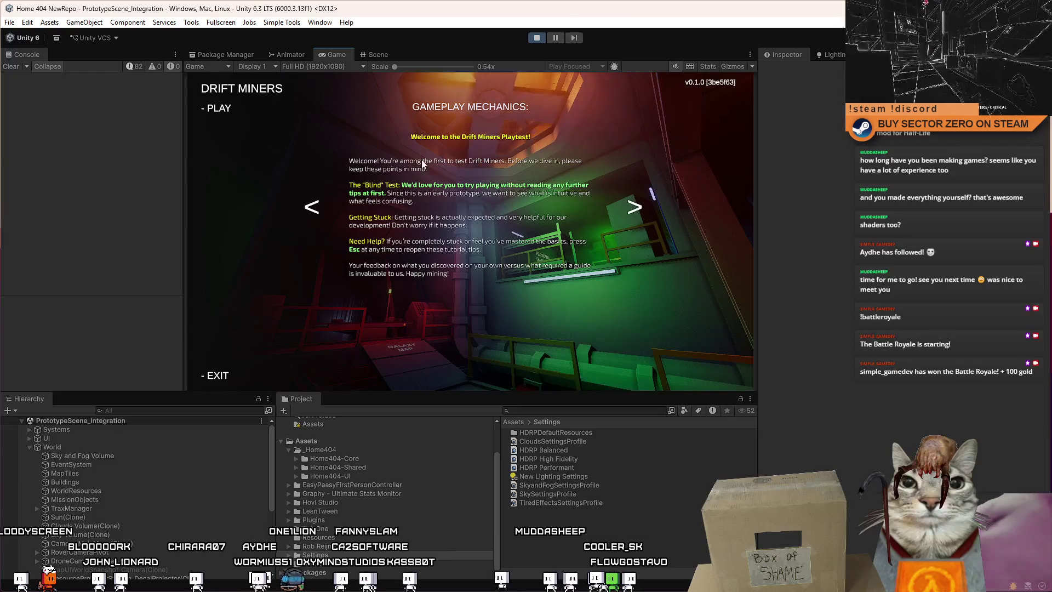
{"action": "left_click", "coordinate": [218, 107]}
{"action": "key", "text": "w"}
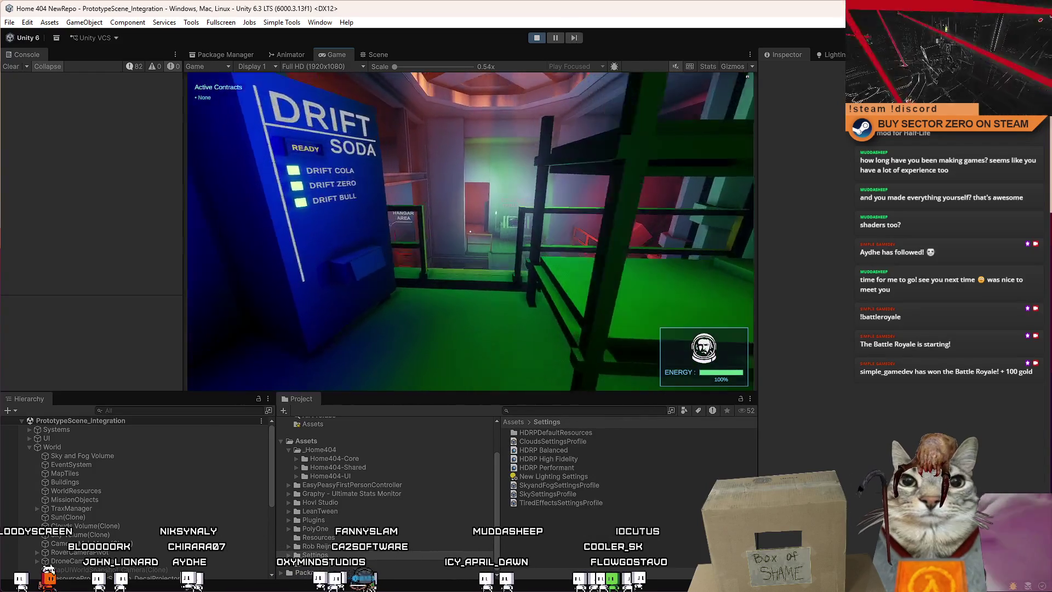
{"action": "key", "text": "w"}
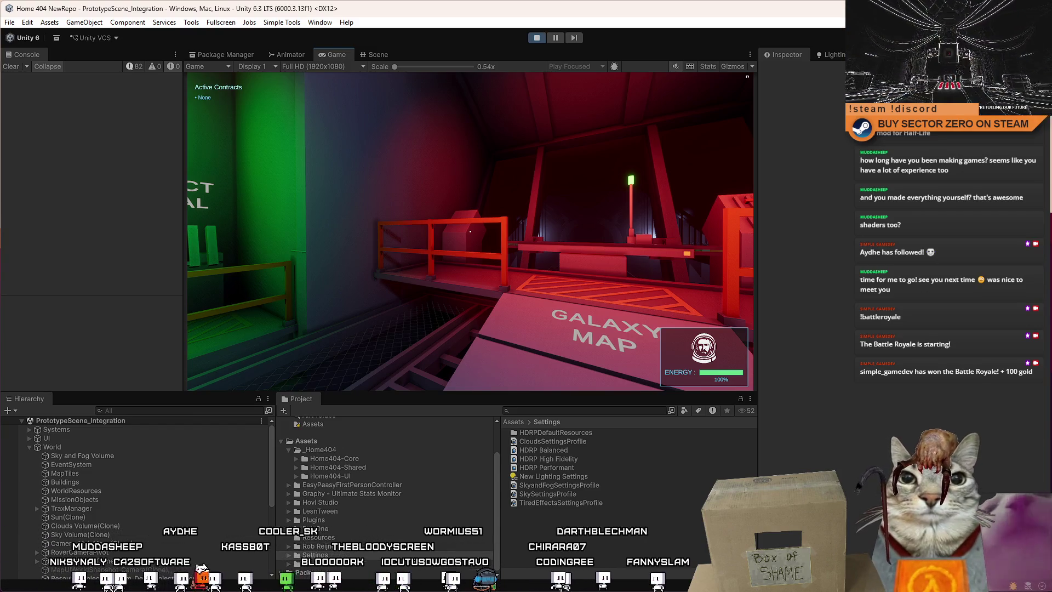
{"action": "key", "text": "e"}
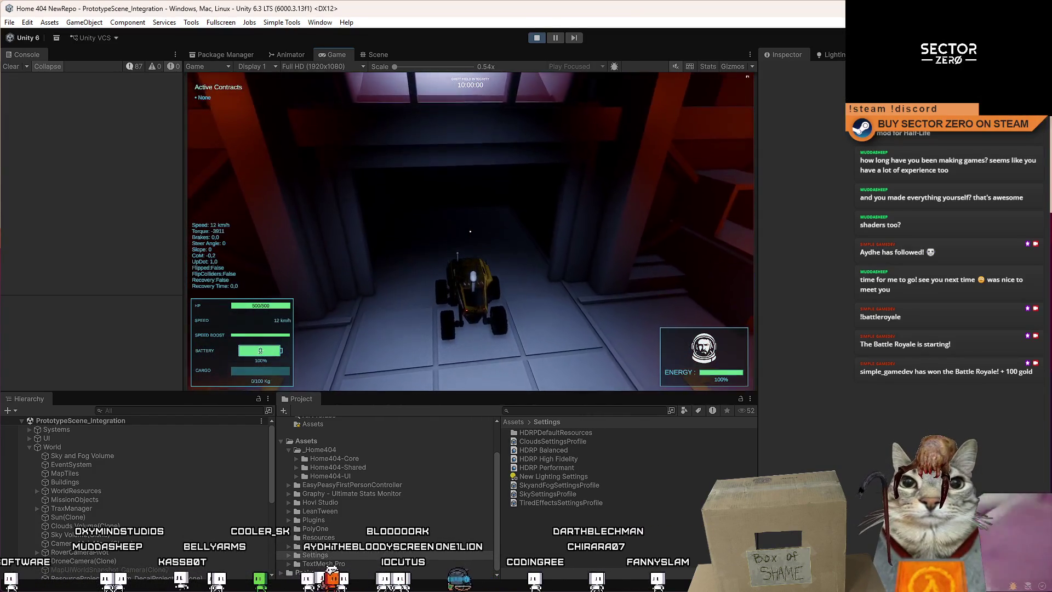
{"action": "key", "text": "Escape"}
{"action": "left_click", "coordinate": [539, 38]}
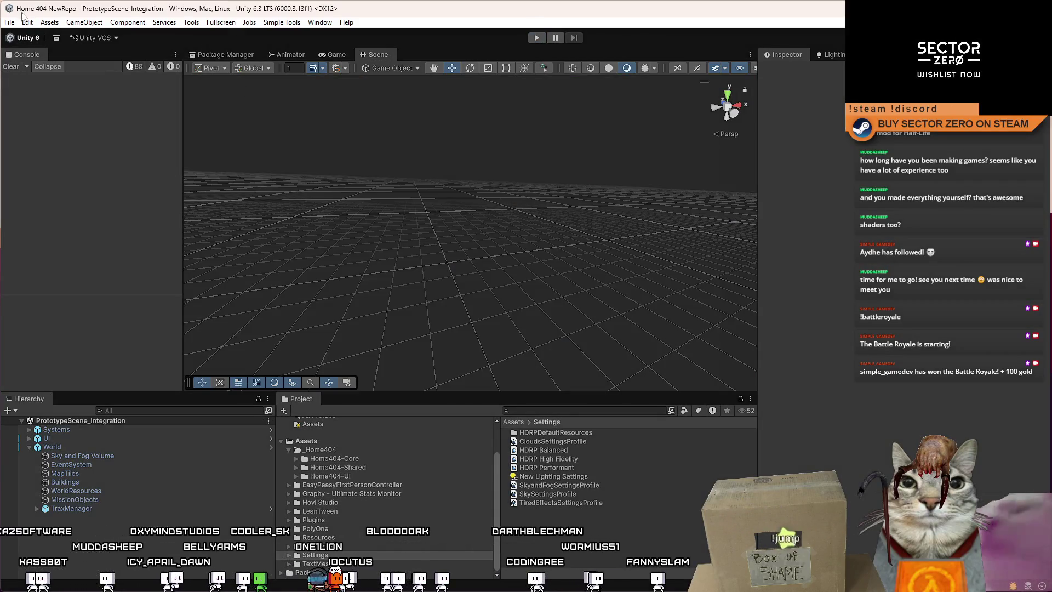
Save the project via File > Save Project and view pending changes in a maximized Fork.
{"action": "left_click", "coordinate": [9, 22]}
{"action": "left_click", "coordinate": [9, 22]}
{"action": "left_click", "coordinate": [39, 140]}
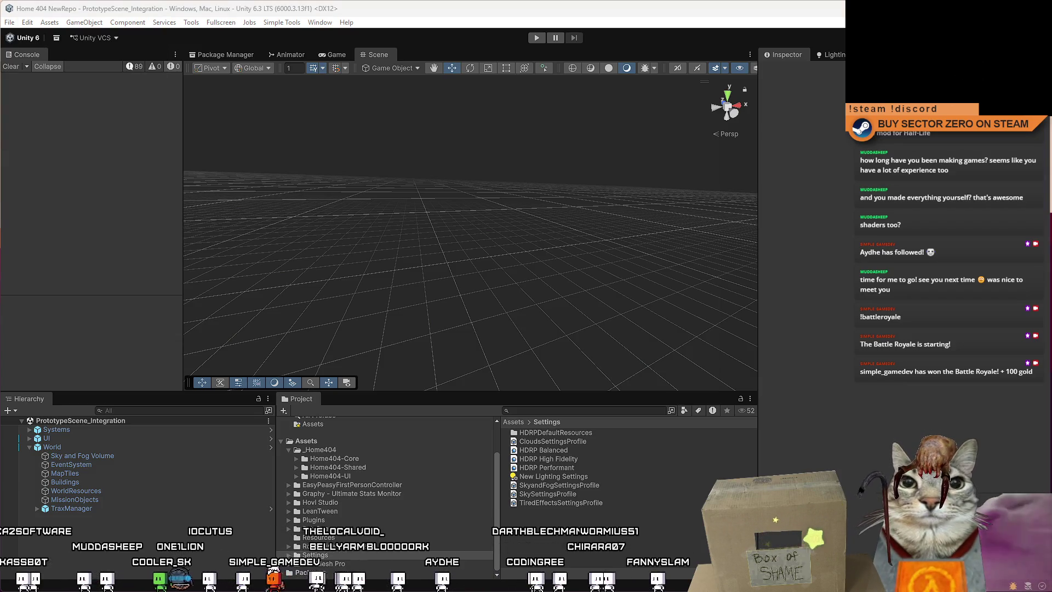
{"action": "key", "text": "alt+Tab"}
{"action": "double_click", "coordinate": [659, 195]}
{"action": "left_click", "coordinate": [71, 93]}
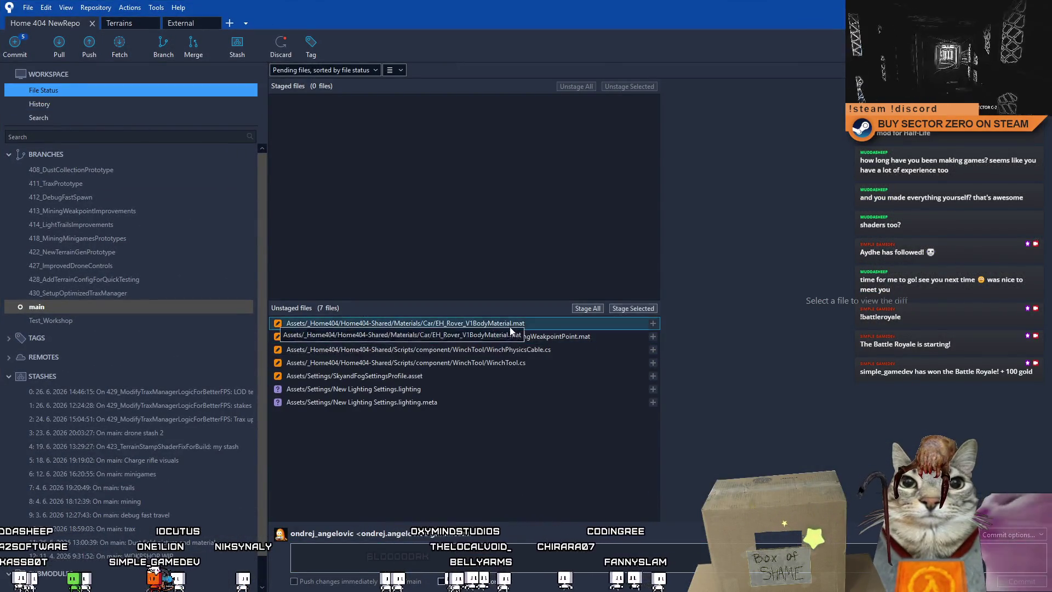
Remove the three untracked lighting Settings files and discard the SkyandFogSettingsProfile changes.
{"action": "left_click", "coordinate": [510, 324]}
{"action": "mouse_move", "coordinate": [431, 400]}
{"action": "left_mouse_down"}
{"action": "mouse_move", "coordinate": [412, 390]}
{"action": "mouse_move", "coordinate": [420, 376]}
{"action": "left_mouse_up"}
{"action": "right_click", "coordinate": [421, 376]}
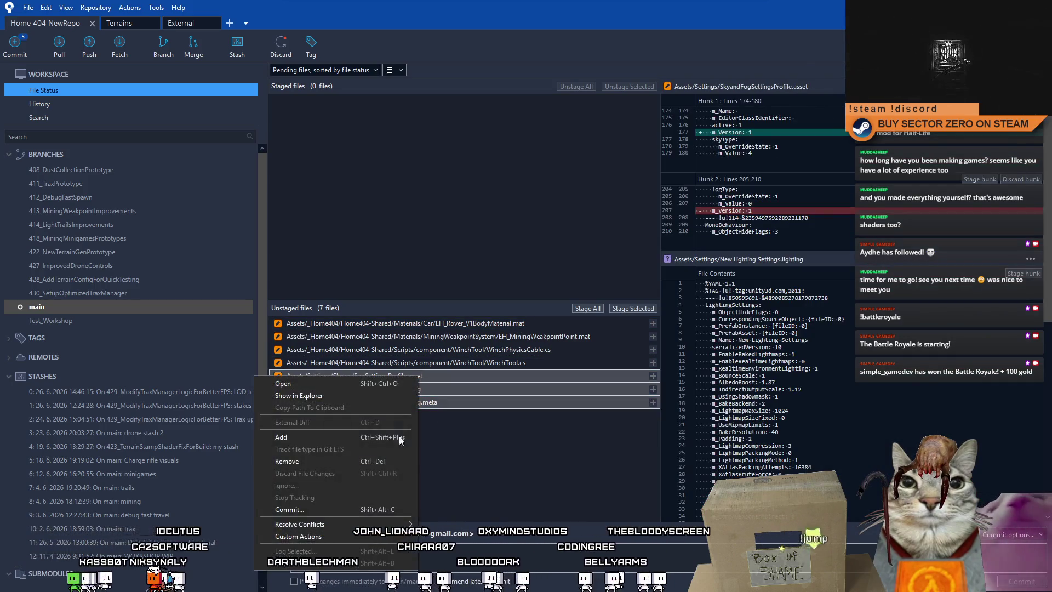
{"action": "left_click", "coordinate": [307, 462]}
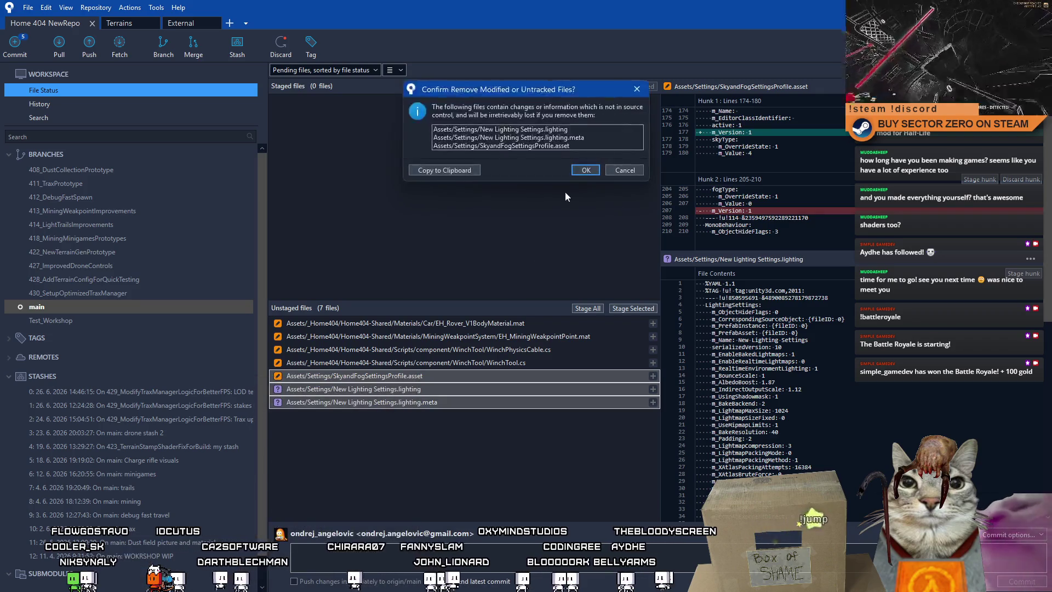
{"action": "left_click", "coordinate": [585, 170]}
{"action": "right_click", "coordinate": [412, 374]}
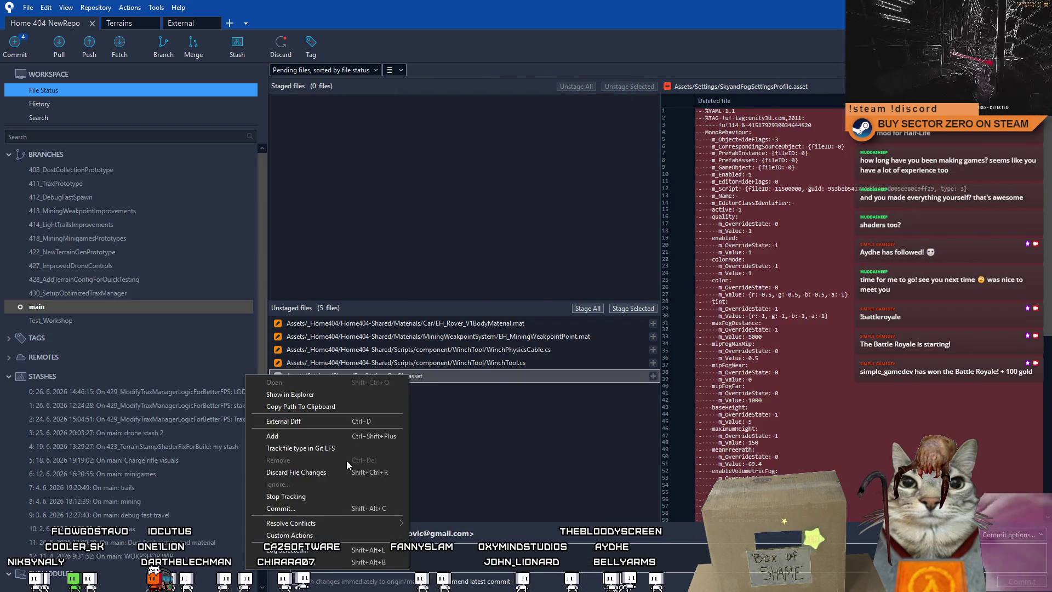
{"action": "left_click", "coordinate": [335, 475]}
{"action": "left_click", "coordinate": [578, 147]}
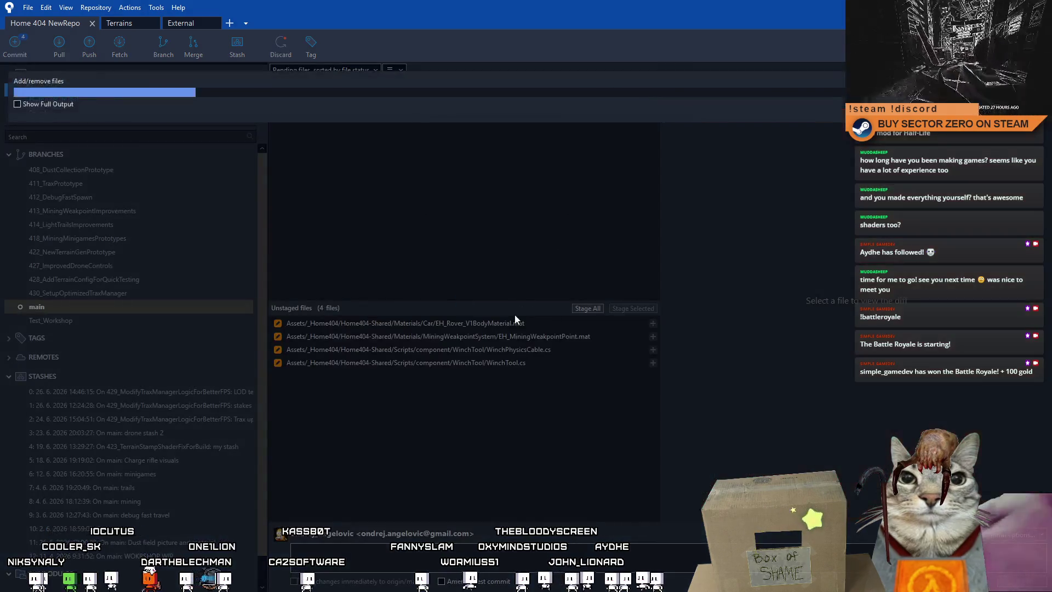
Discard changes to the rover body and mining waypoint materials, then return to Unity.
{"action": "left_click", "coordinate": [489, 323]}
{"action": "key", "text": "shift+Down"}
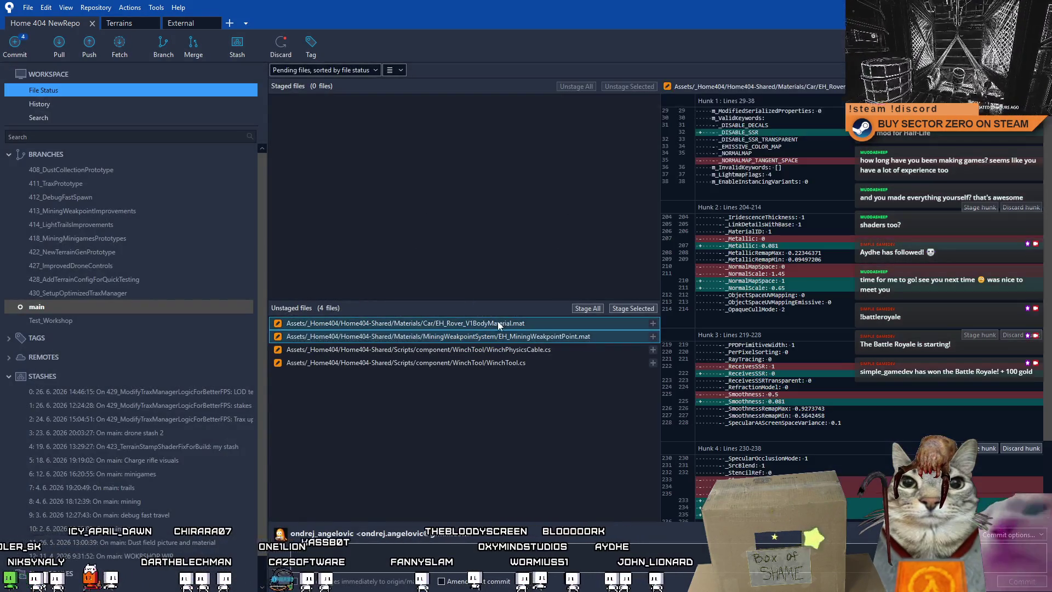
{"action": "right_click", "coordinate": [492, 322]}
{"action": "left_click", "coordinate": [420, 421]}
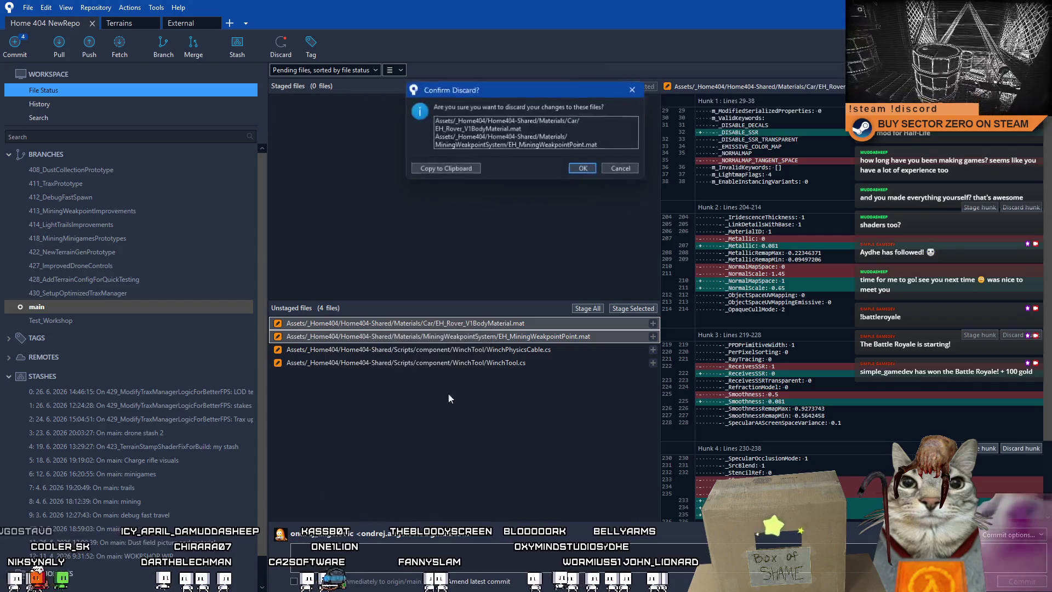
{"action": "left_click", "coordinate": [588, 170]}
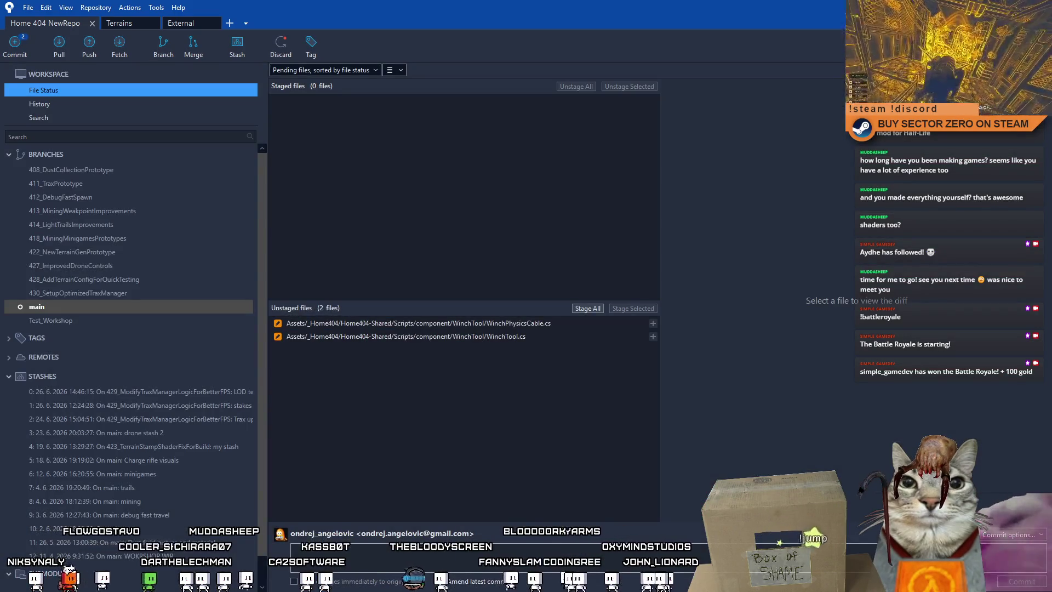
{"action": "key", "text": "alt+Tab"}
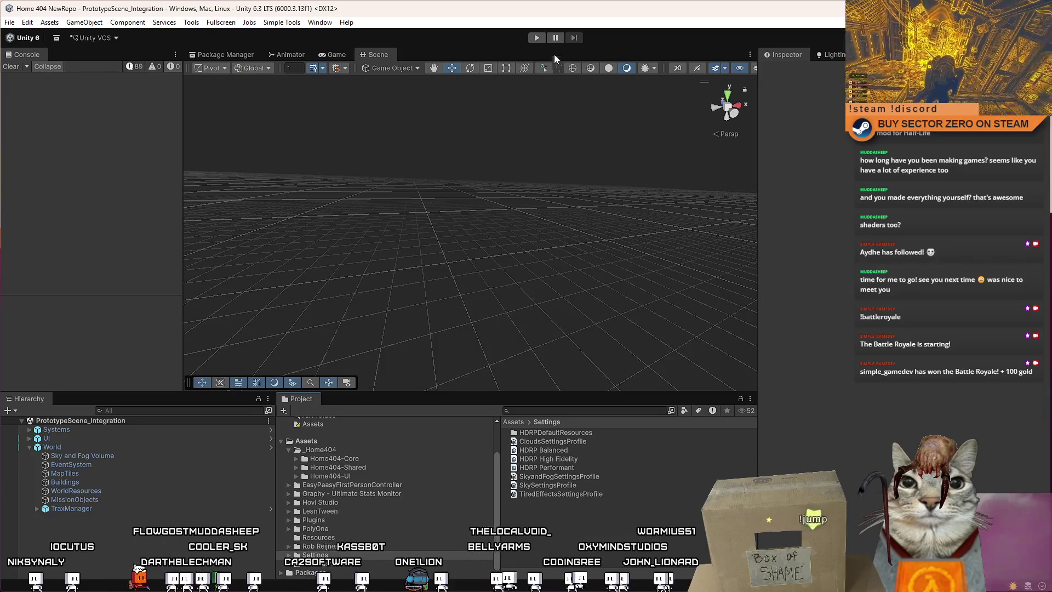
Enter Play mode from the toolbar to reach the Drift Miners main menu.
{"action": "left_click", "coordinate": [538, 39]}
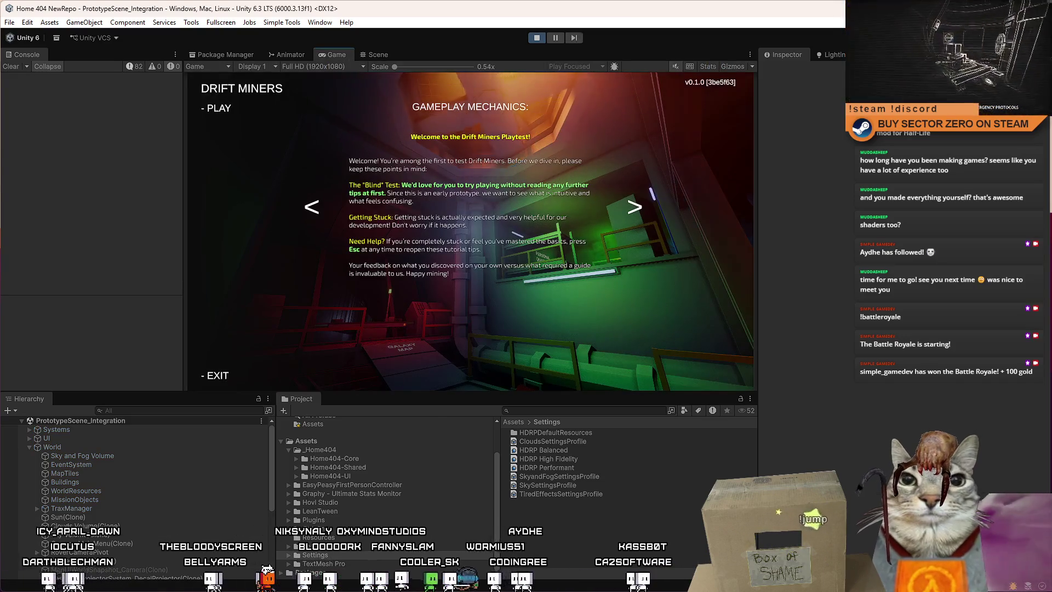
Start the session and walk from the bunk room past the Contract Terminal to the green rover.
{"action": "left_click", "coordinate": [218, 113]}
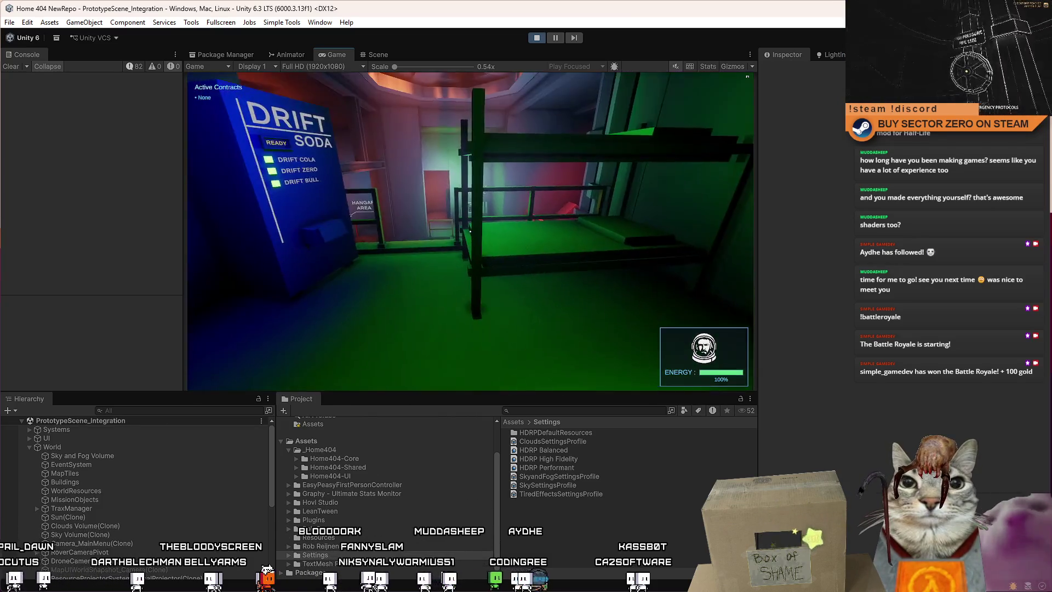
{"action": "key", "text": "w"}
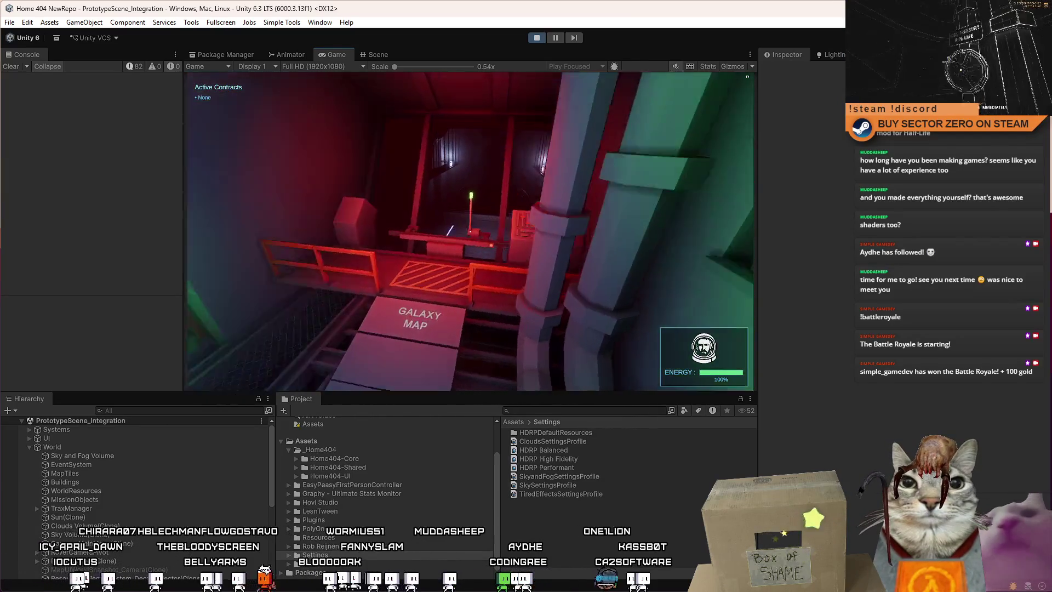
{"action": "key", "text": "w"}
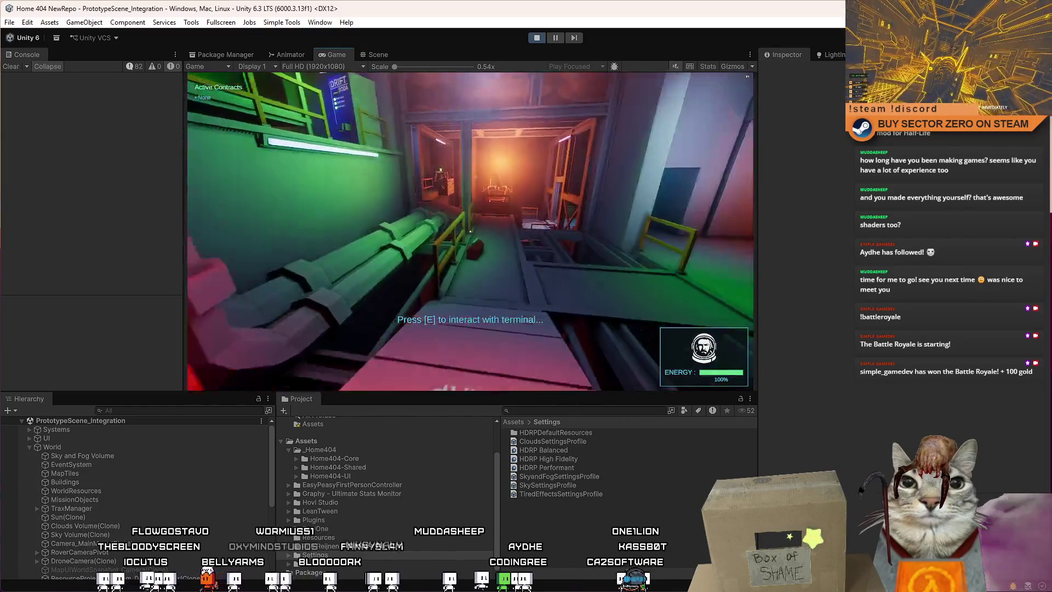
{"action": "key", "text": "w"}
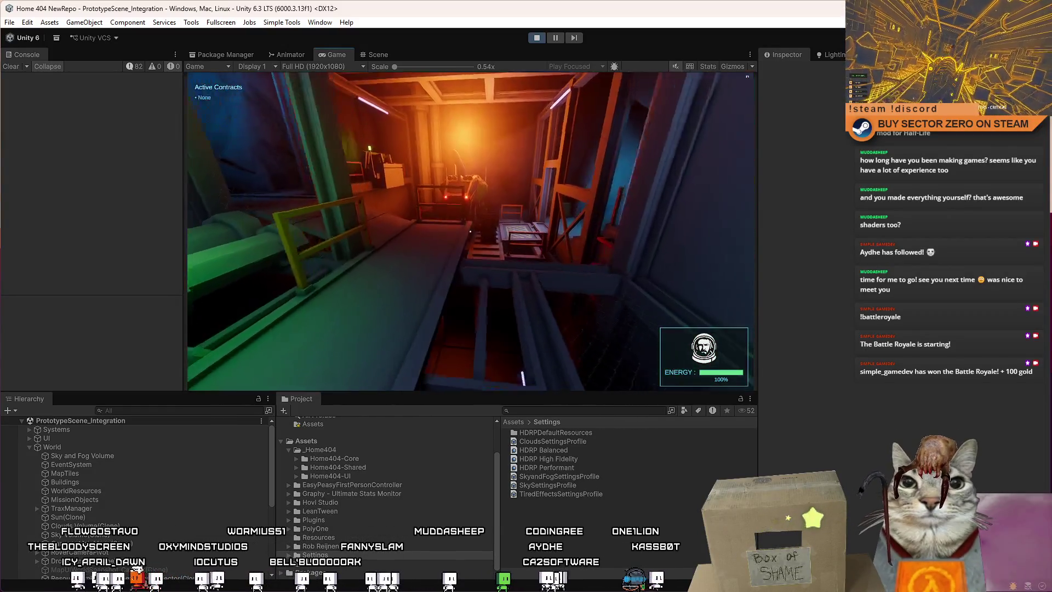
{"action": "key", "text": "w"}
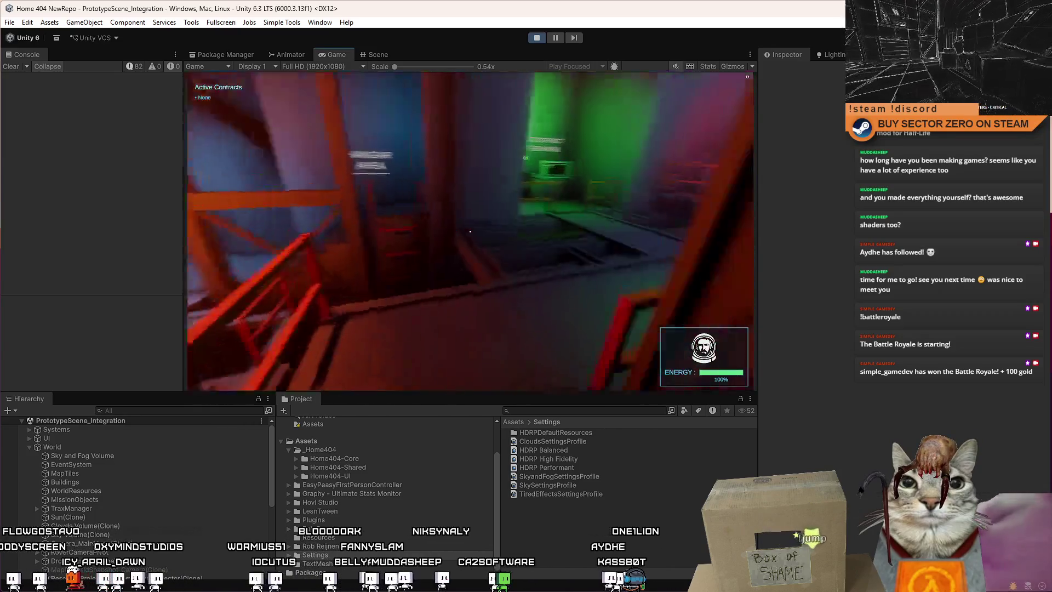
{"action": "key", "text": "w"}
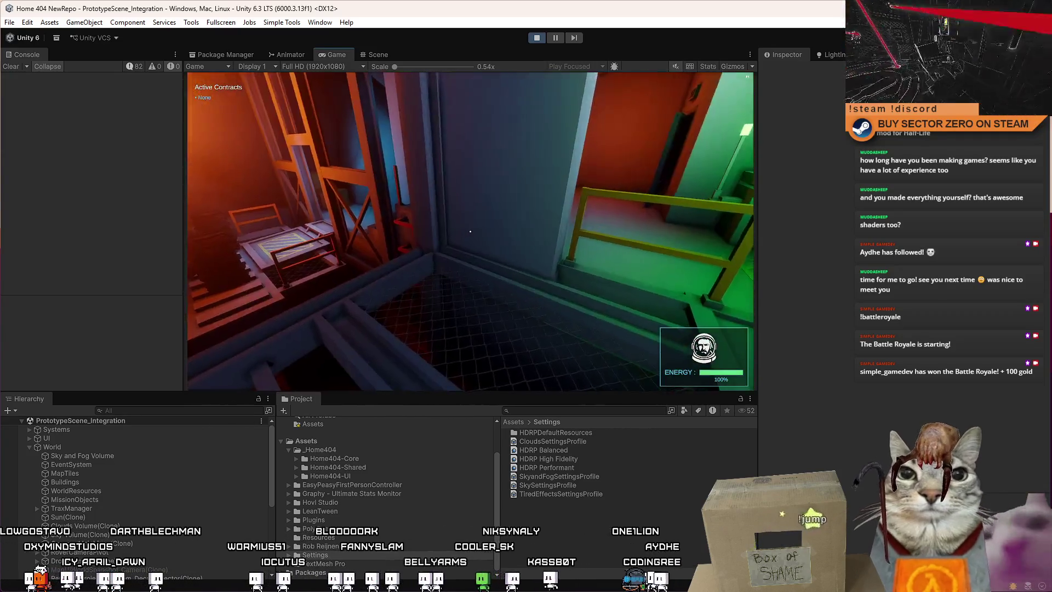
{"action": "key", "text": "w"}
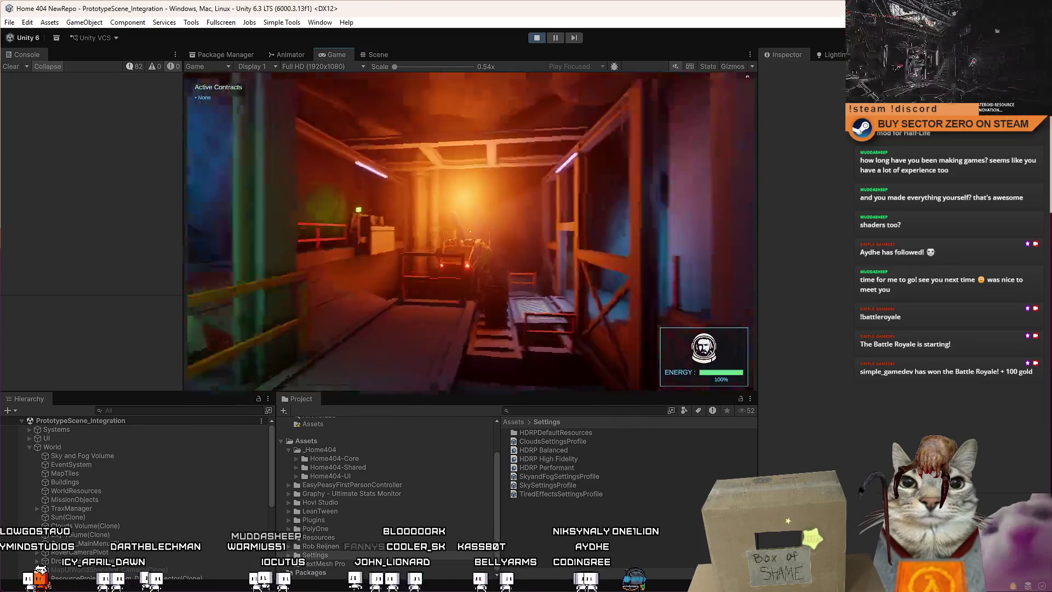
{"action": "key", "text": "w"}
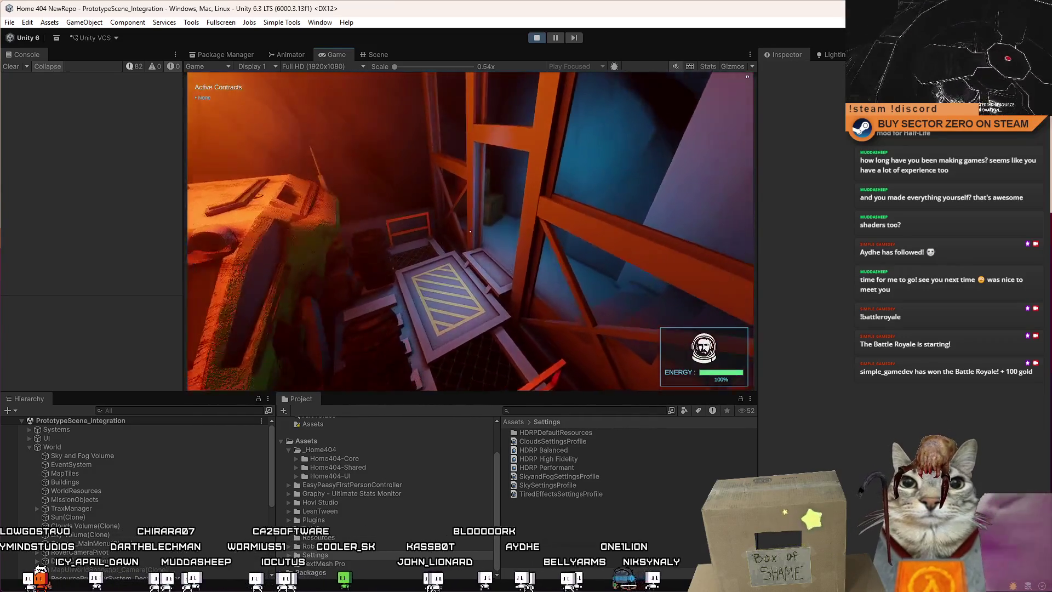
{"action": "key", "text": "e"}
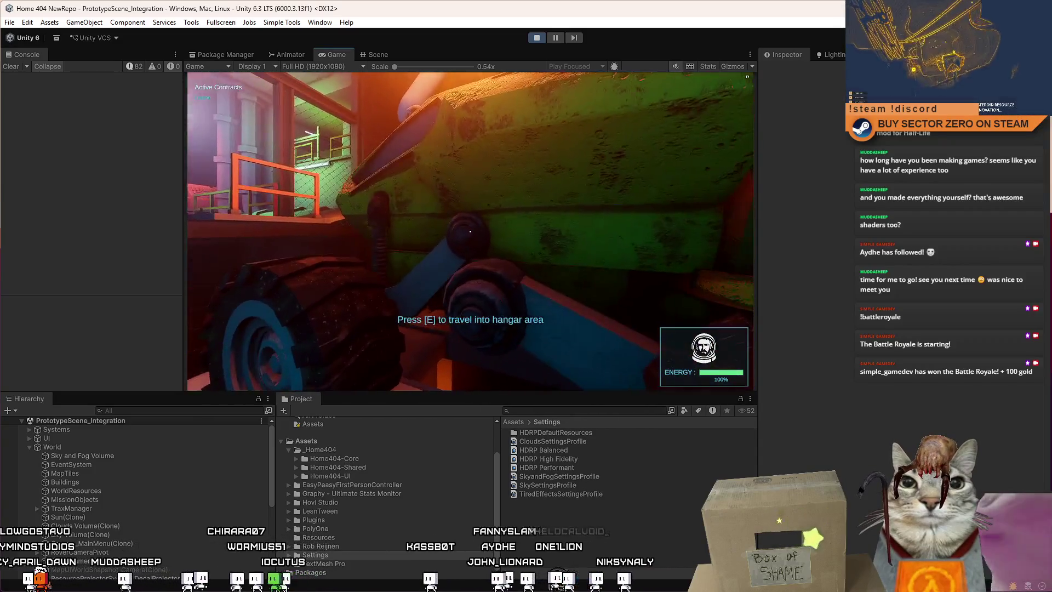
{"action": "key", "text": "w"}
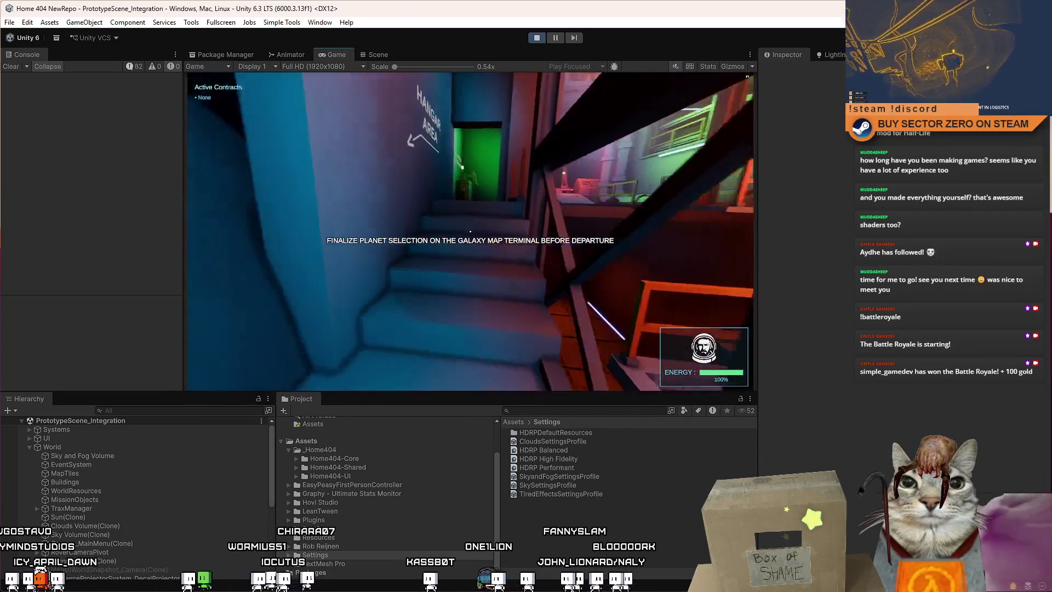
{"action": "key", "text": "w"}
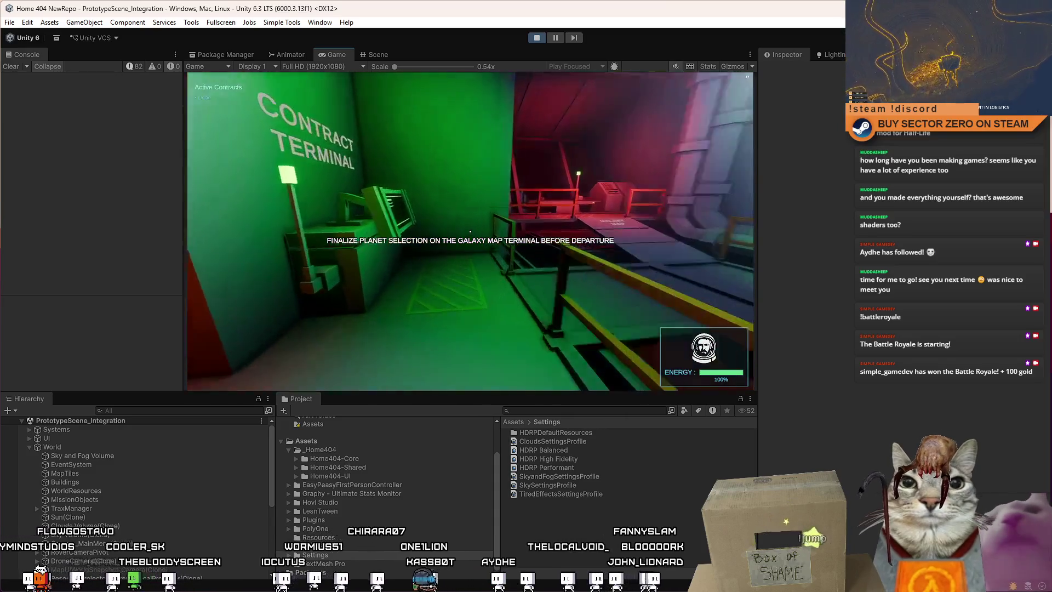
{"action": "key", "text": "Escape"}
{"action": "key", "text": "Escape"}
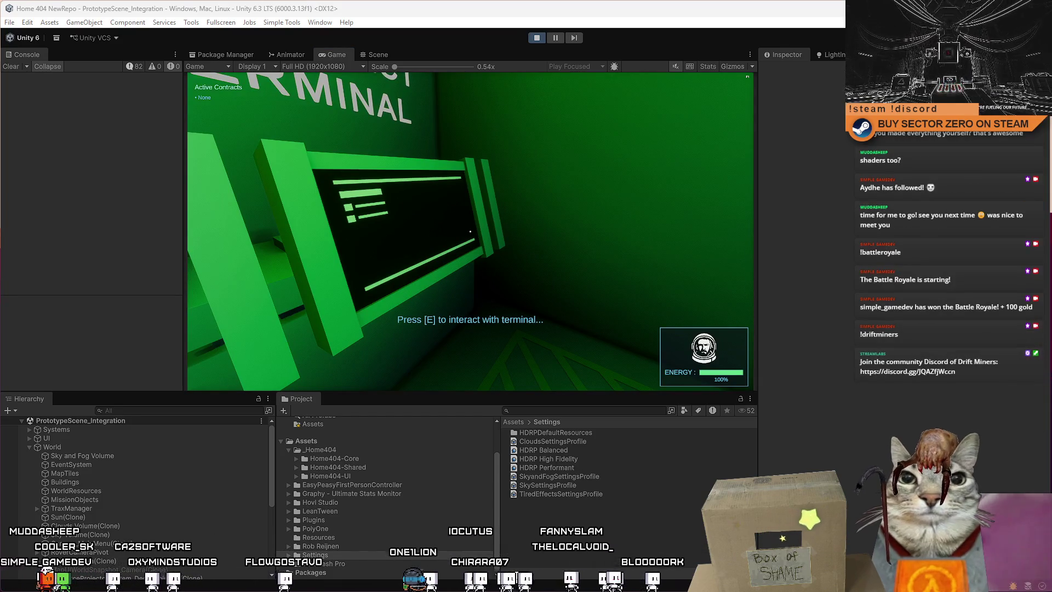
Walk back and forth between the Contract Terminal room and the hangar's parked rover.
{"action": "mouse_move", "coordinate": [470, 231]}
{"action": "key", "text": "w"}
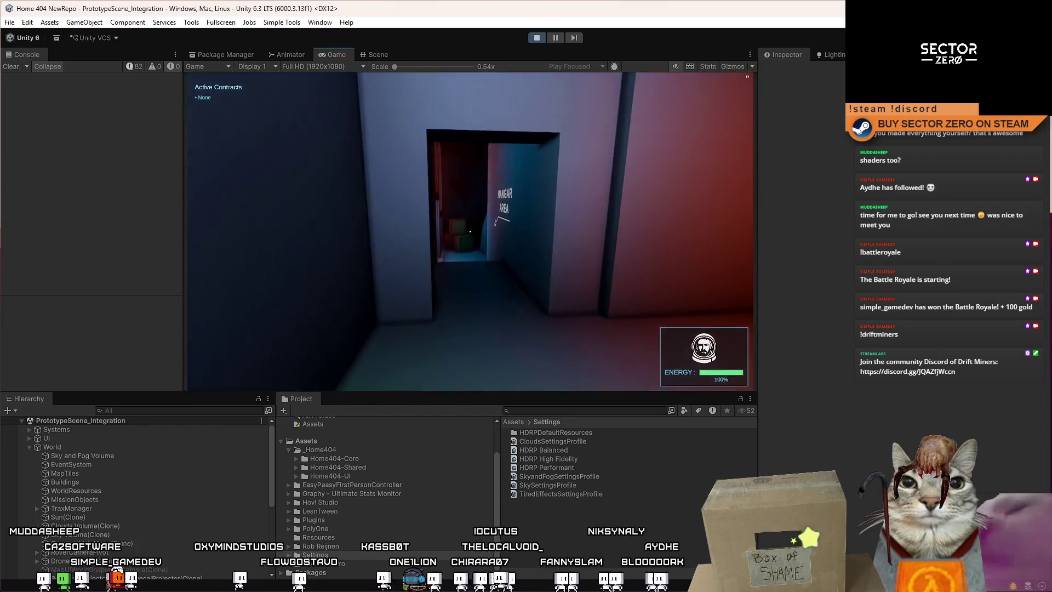
{"action": "key", "text": "w"}
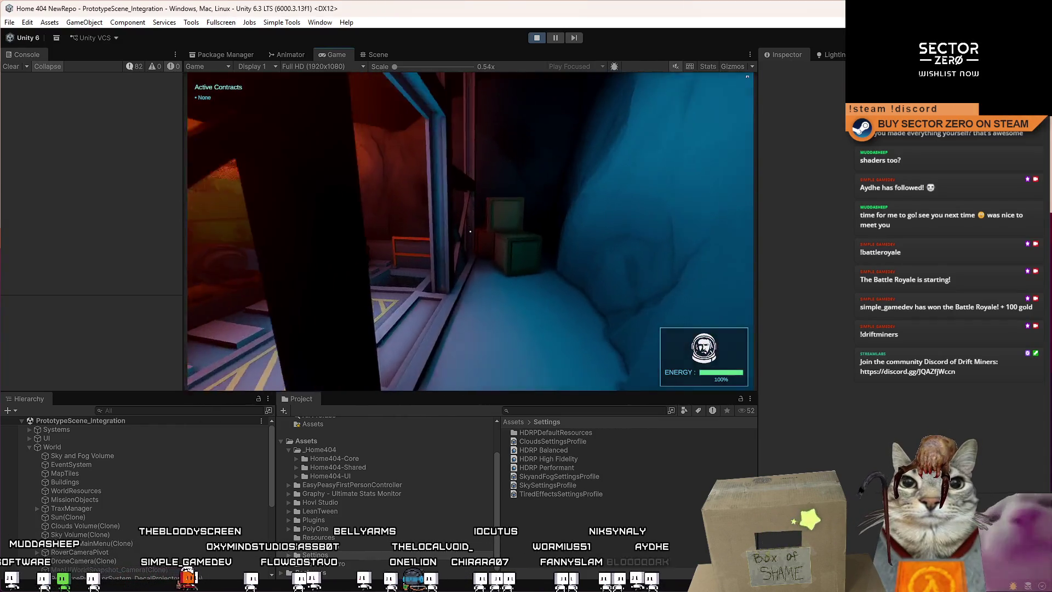
{"action": "key", "text": "w"}
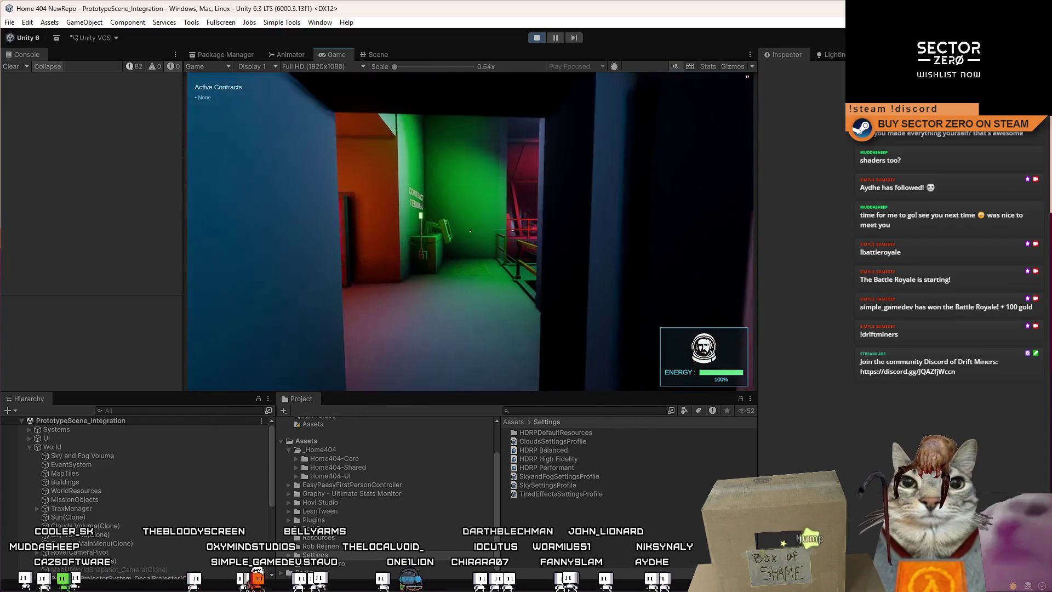
{"action": "key", "text": "w"}
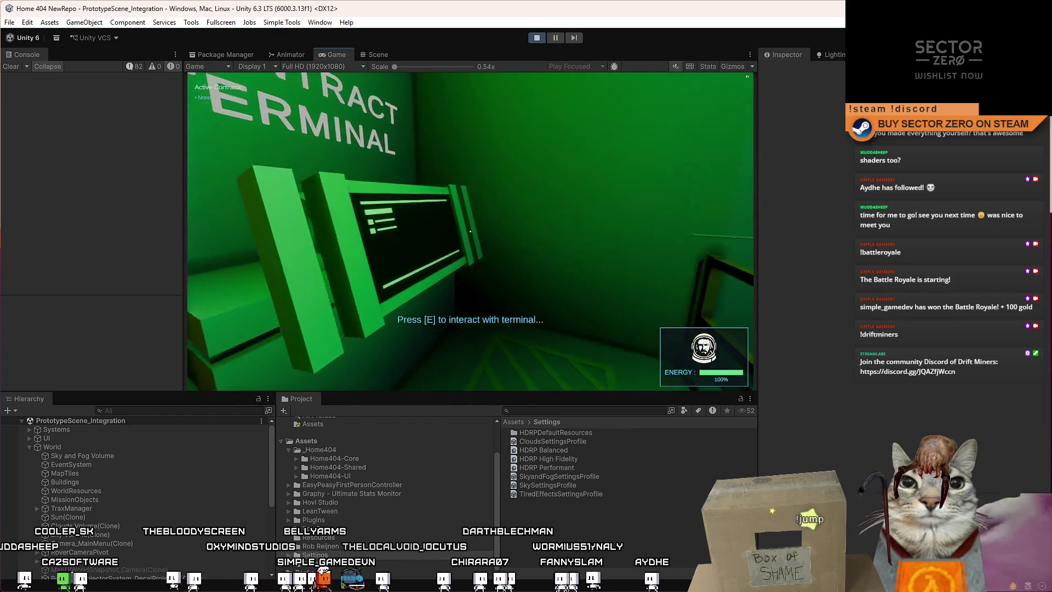
{"action": "key", "text": "w"}
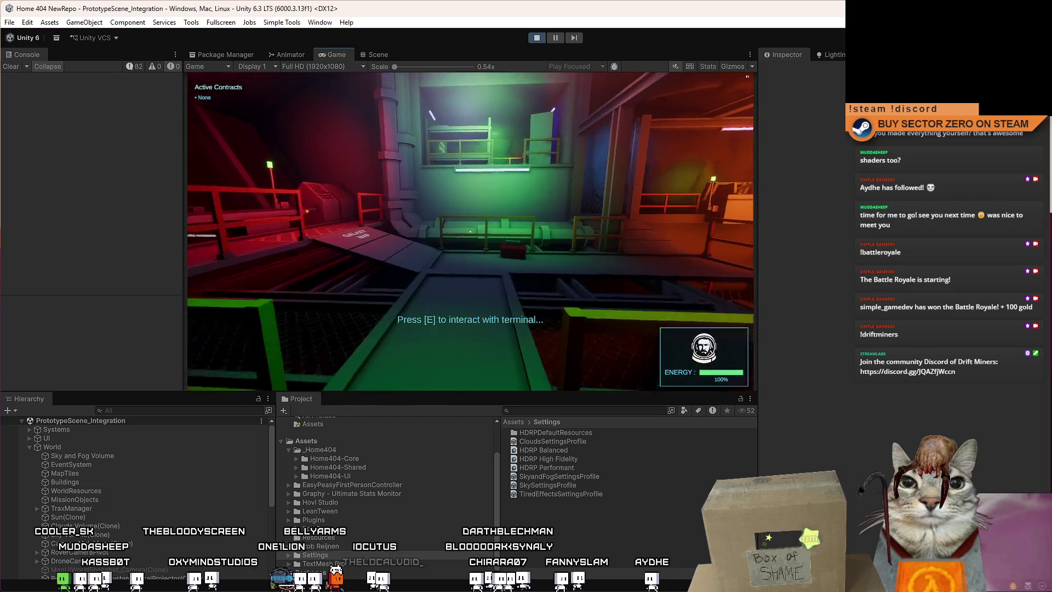
{"action": "key", "text": "w"}
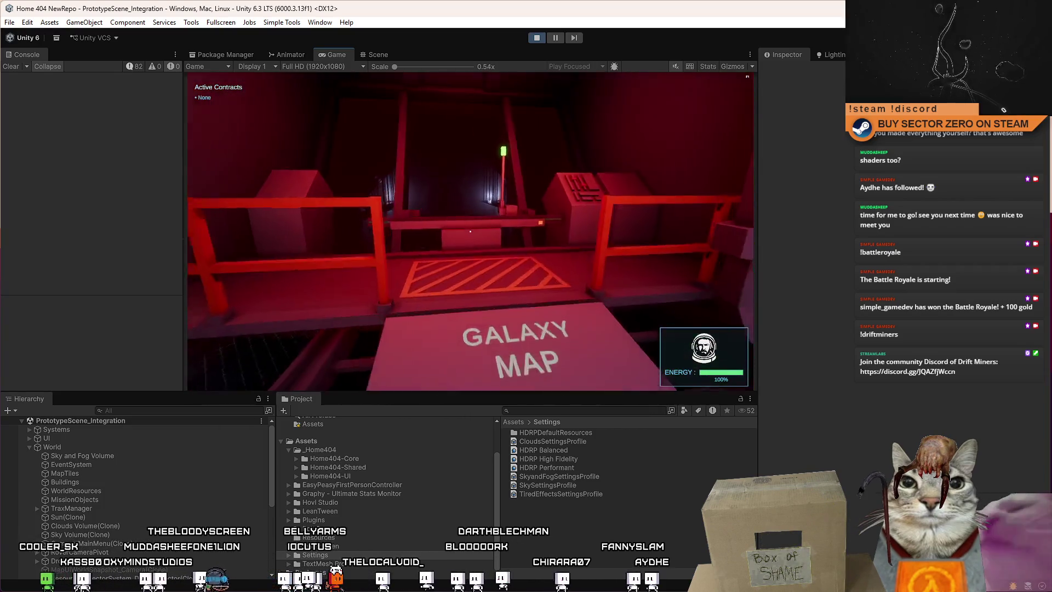
{"action": "key", "text": "w"}
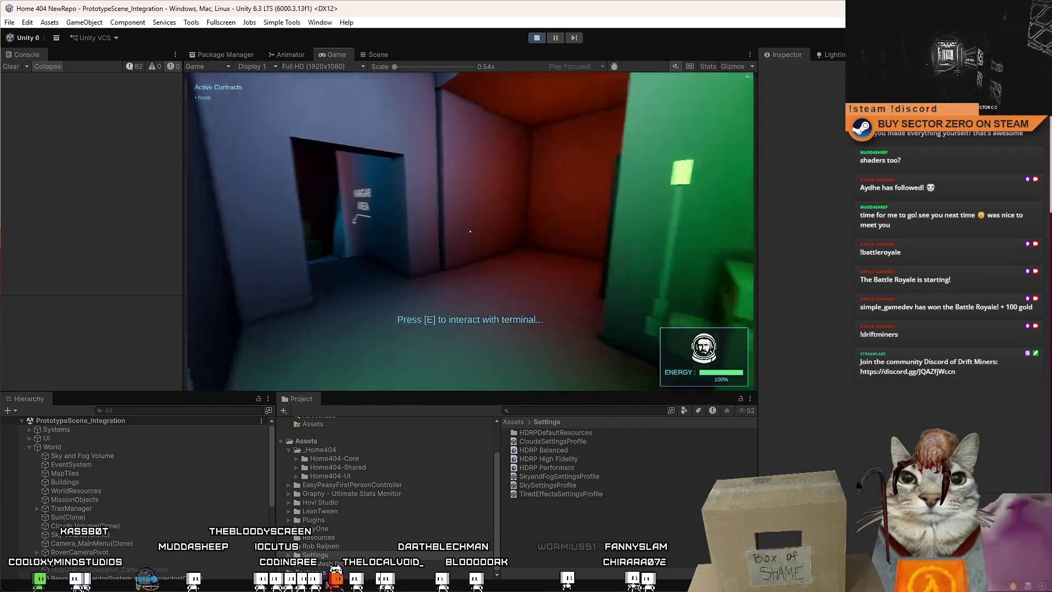
{"action": "key", "text": "w"}
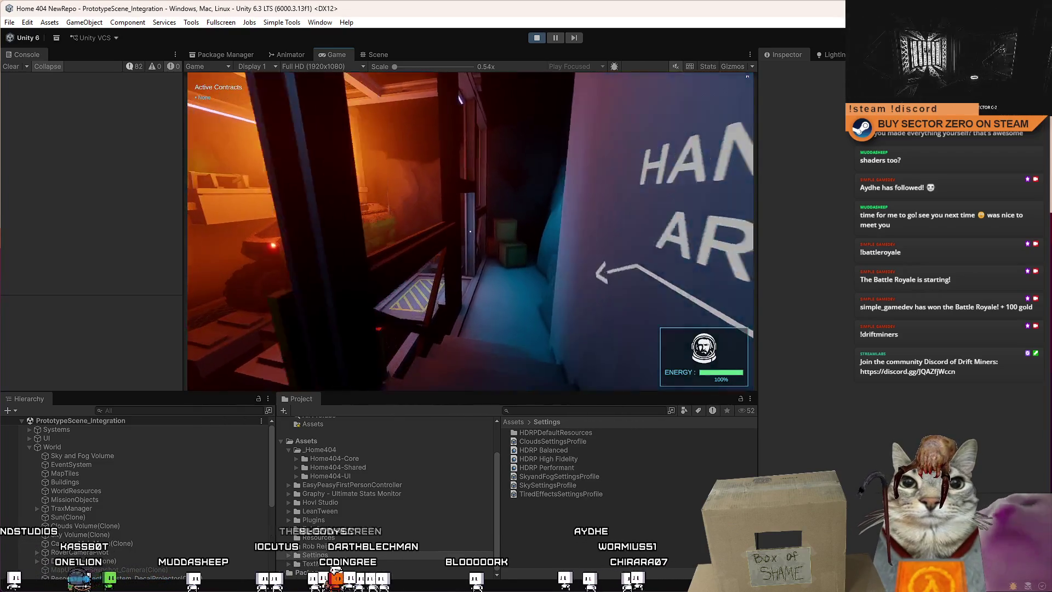
{"action": "key", "text": "w"}
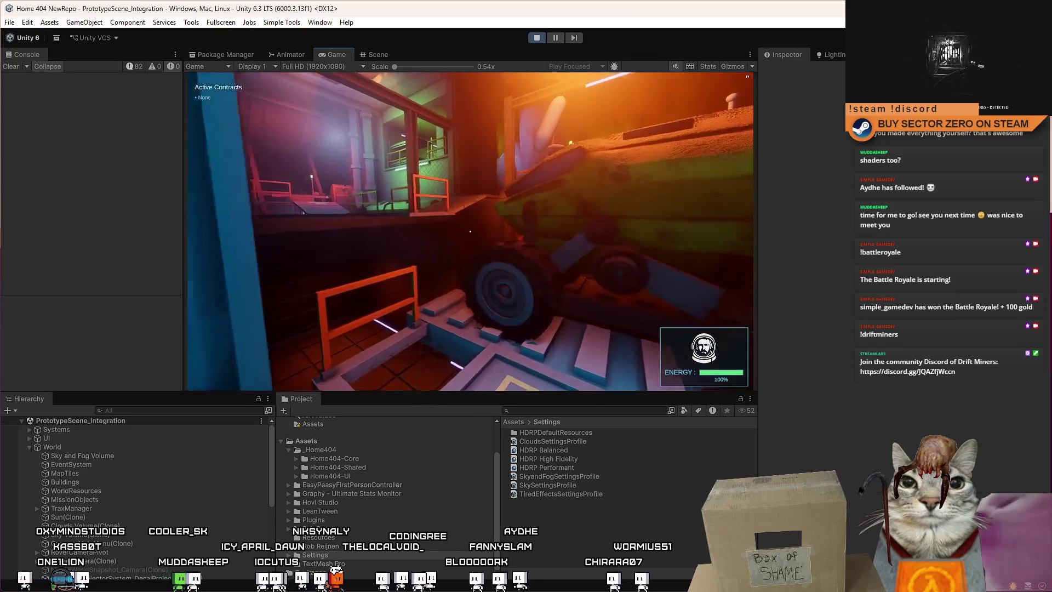
{"action": "key", "text": "w"}
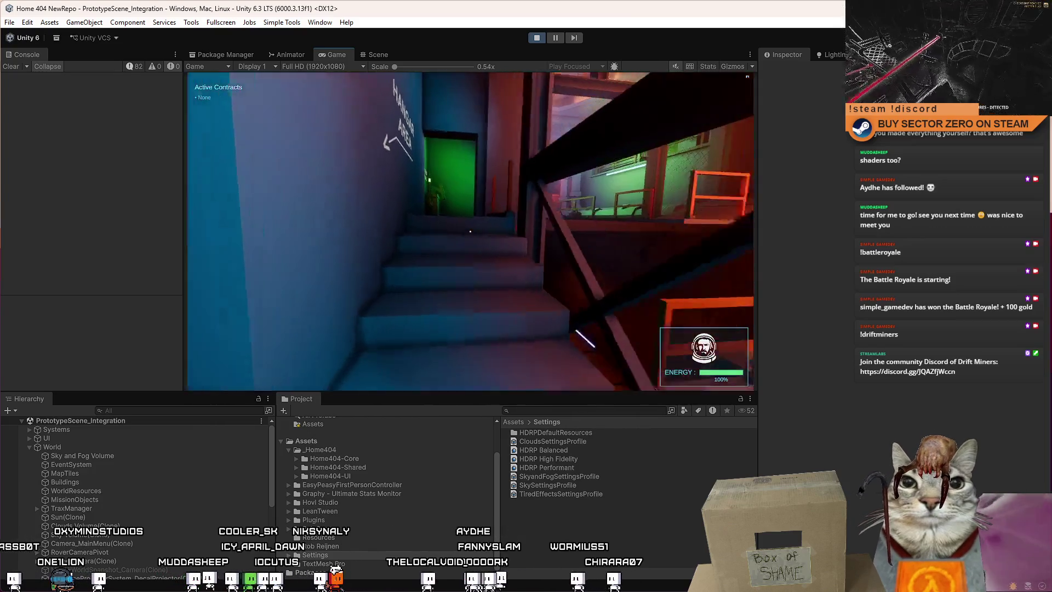
{"action": "key", "text": "w"}
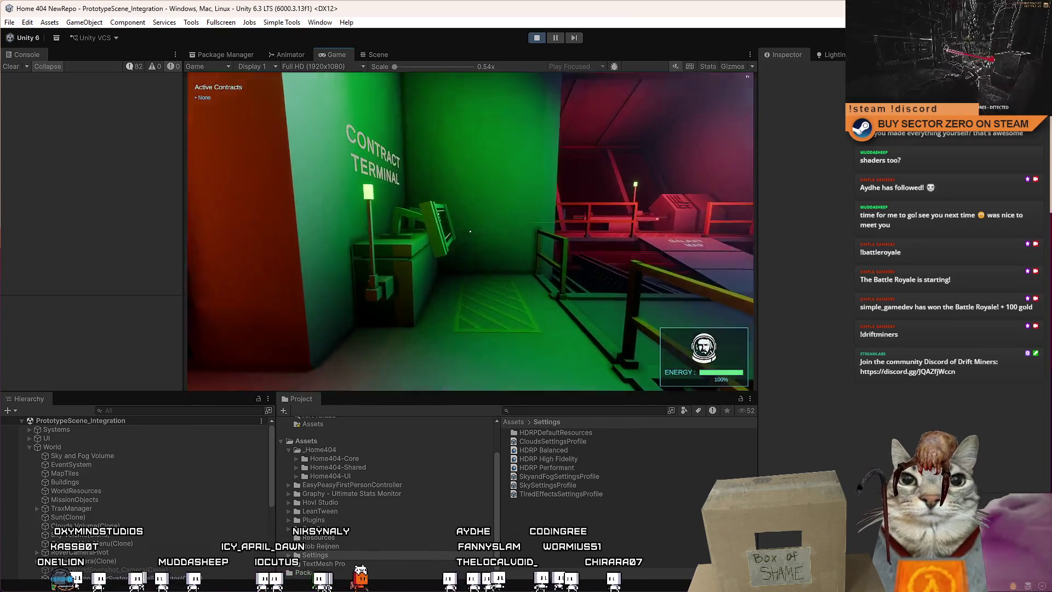
{"action": "key", "text": "w"}
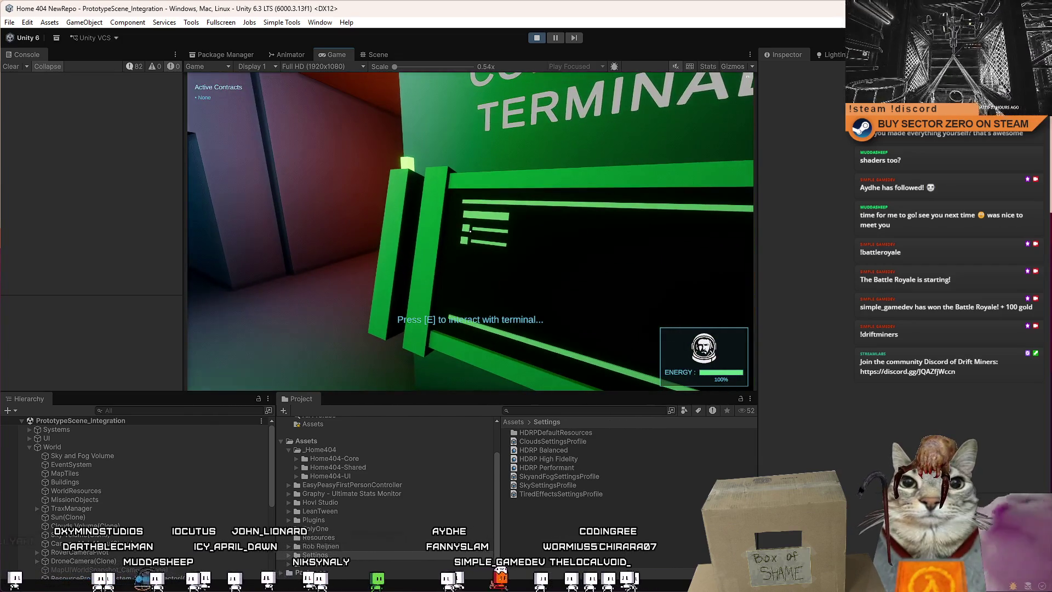
Walk past the green rover to the orange-lit walkway terminal and open its upgrades screen.
{"action": "key", "text": "w"}
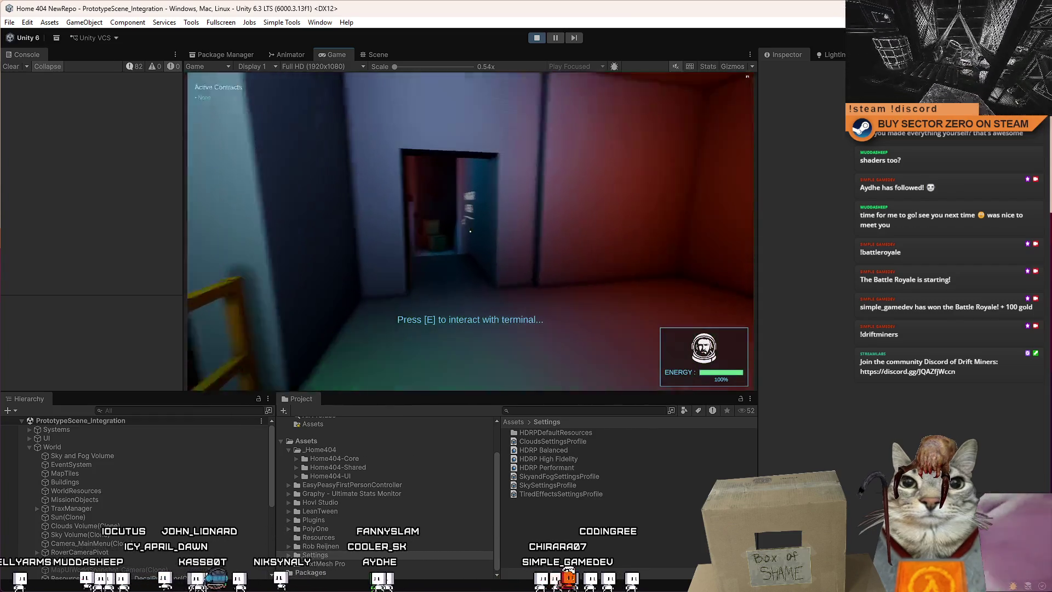
{"action": "key", "text": "w"}
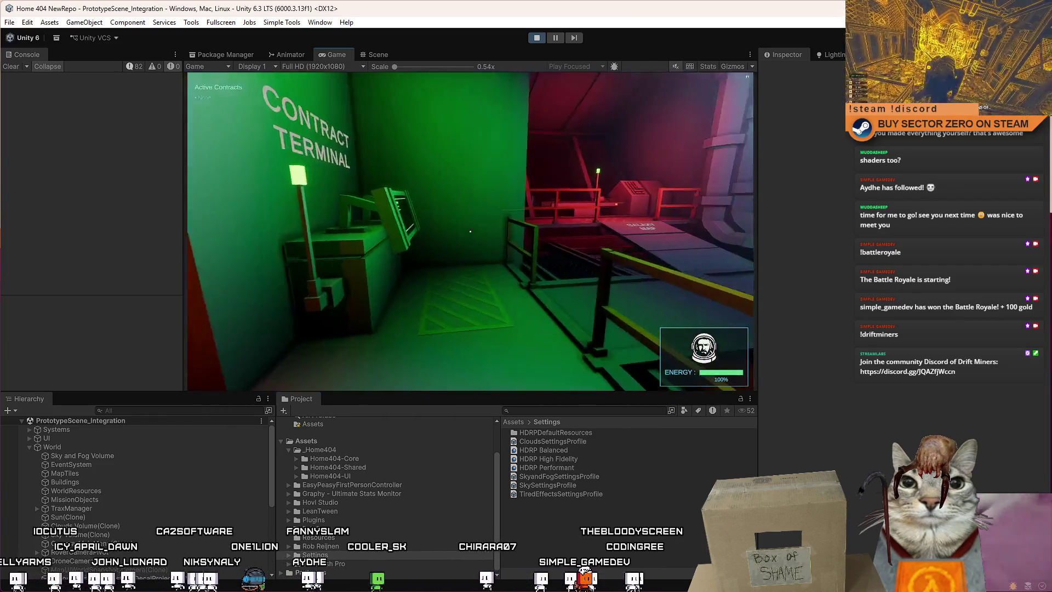
{"action": "key", "text": "w"}
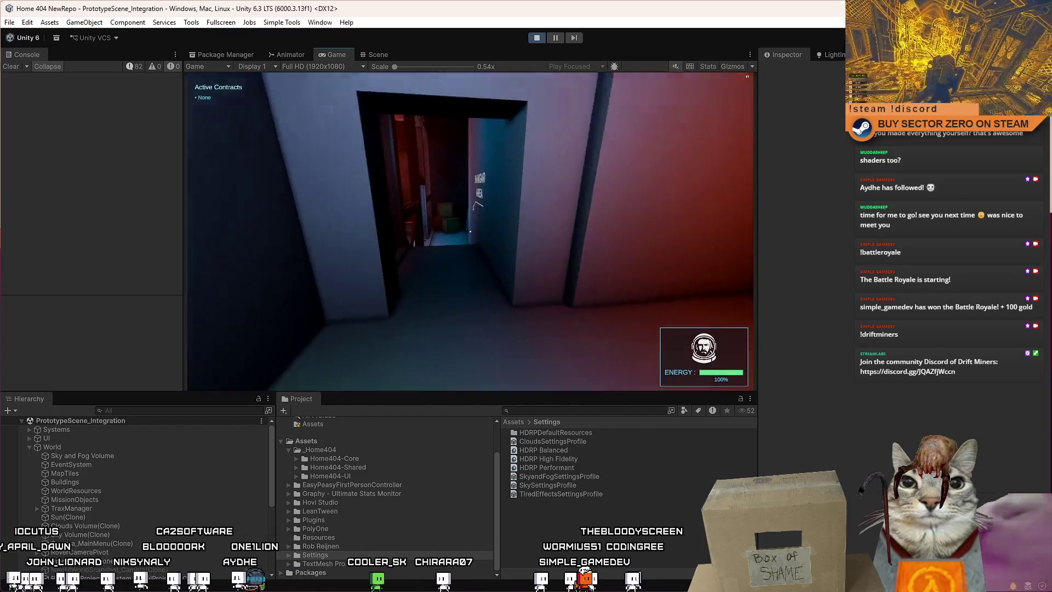
{"action": "key", "text": "w"}
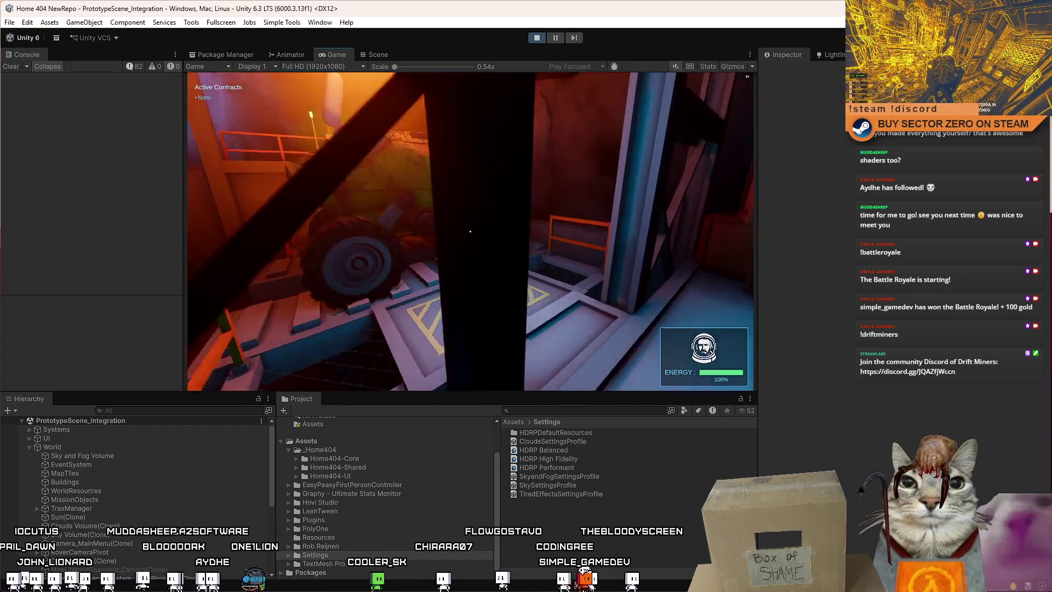
{"action": "key", "text": "w"}
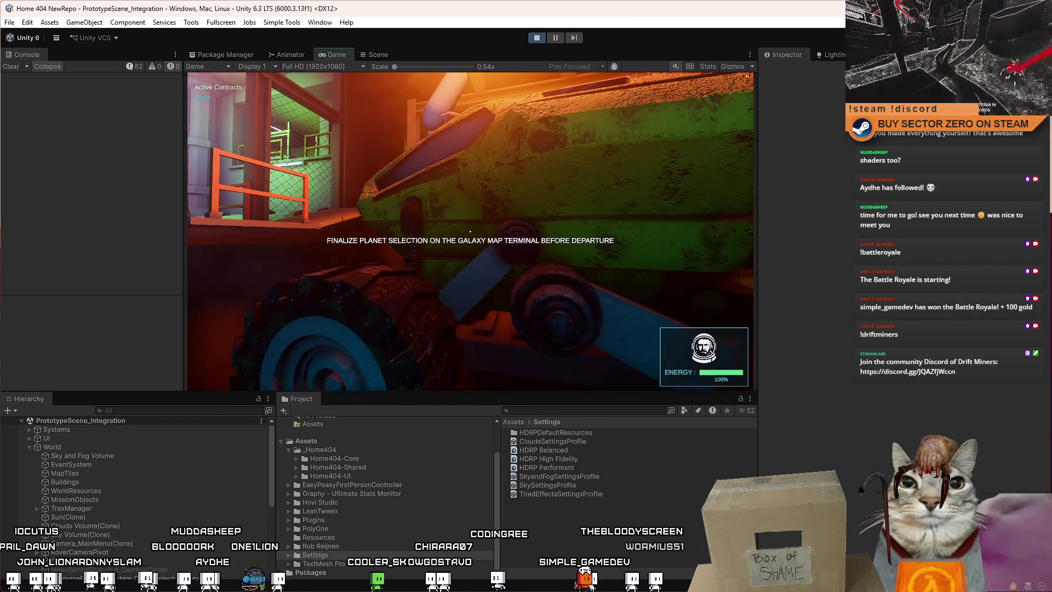
{"action": "key", "text": "s"}
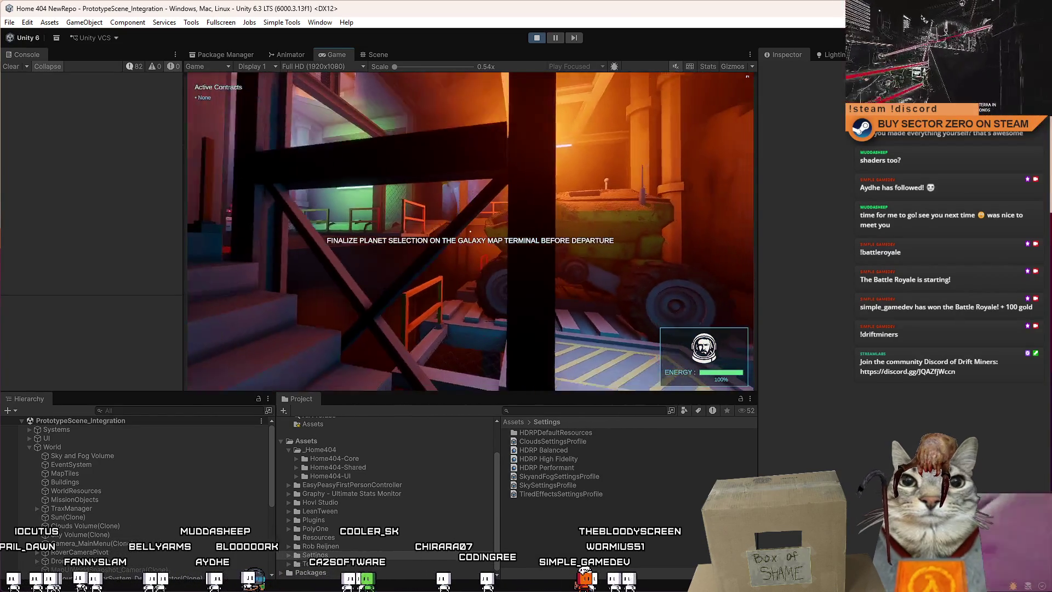
{"action": "key", "text": "w"}
{"action": "key", "text": "w"}
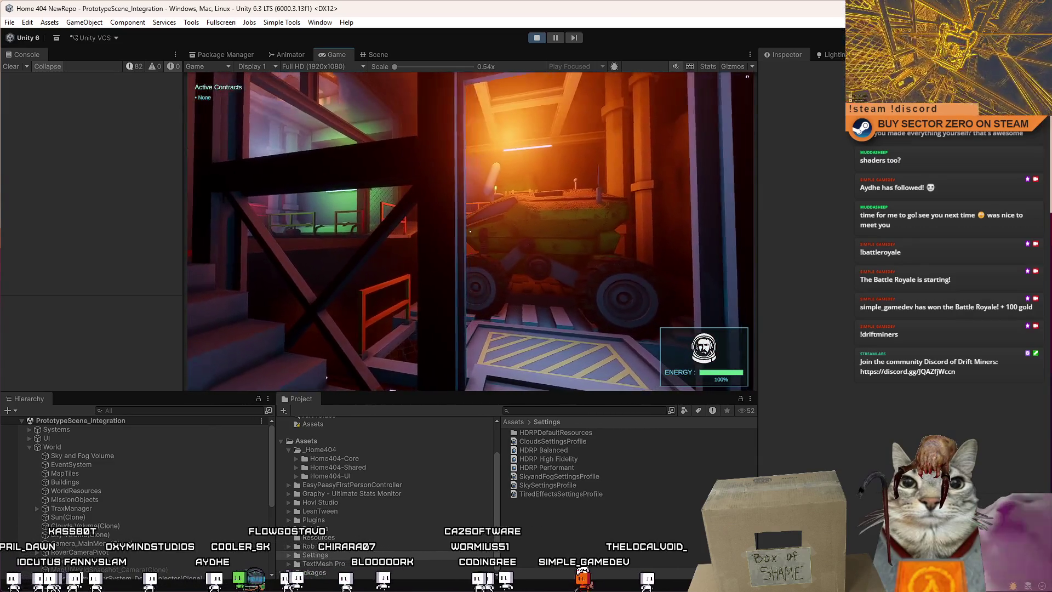
{"action": "key", "text": "w"}
{"action": "key", "text": "w"}
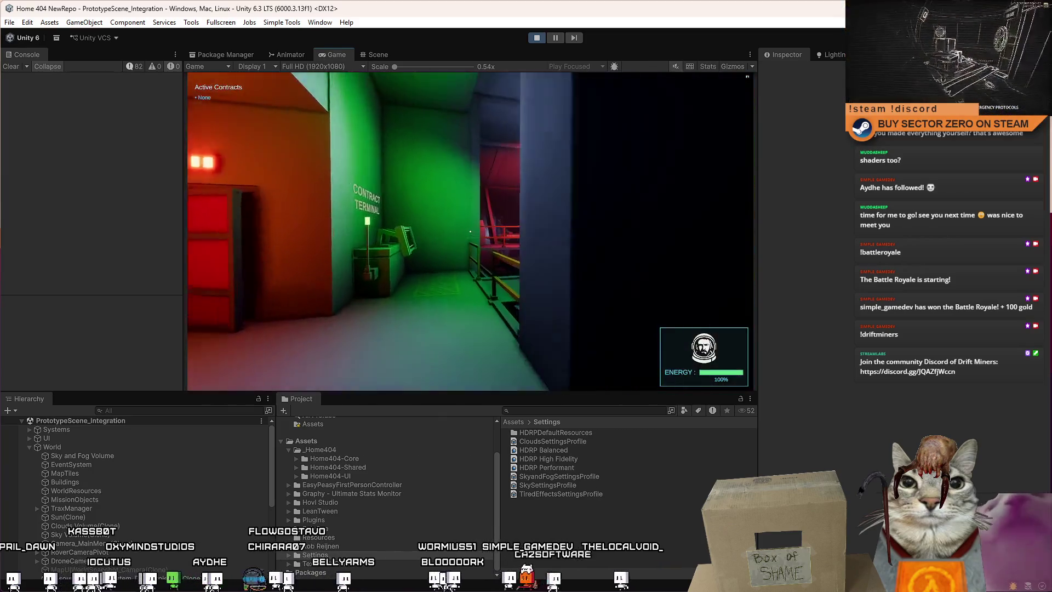
{"action": "key", "text": "w"}
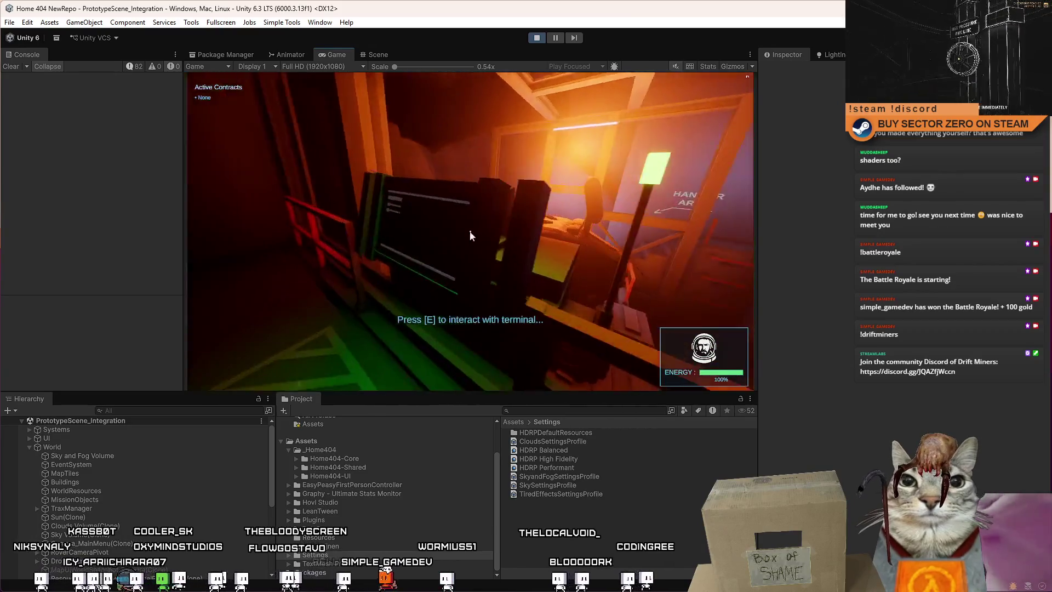
{"action": "key", "text": "e"}
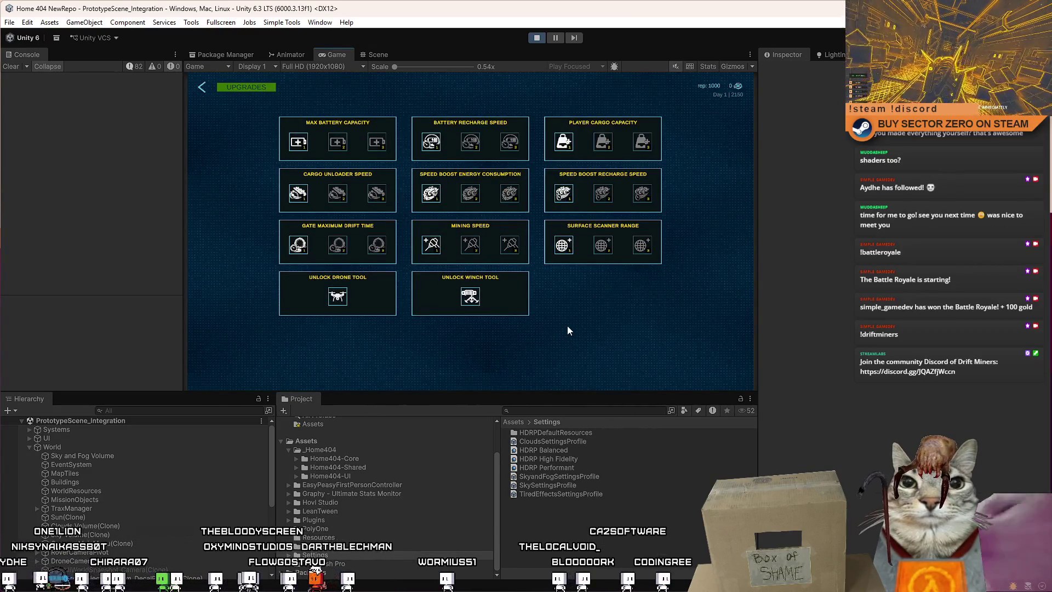
Read the Unlock Winch Tool tooltip showing its 4500 blueprint cost, then exit the Upgrades menu.
{"action": "mouse_move", "coordinate": [471, 301]}
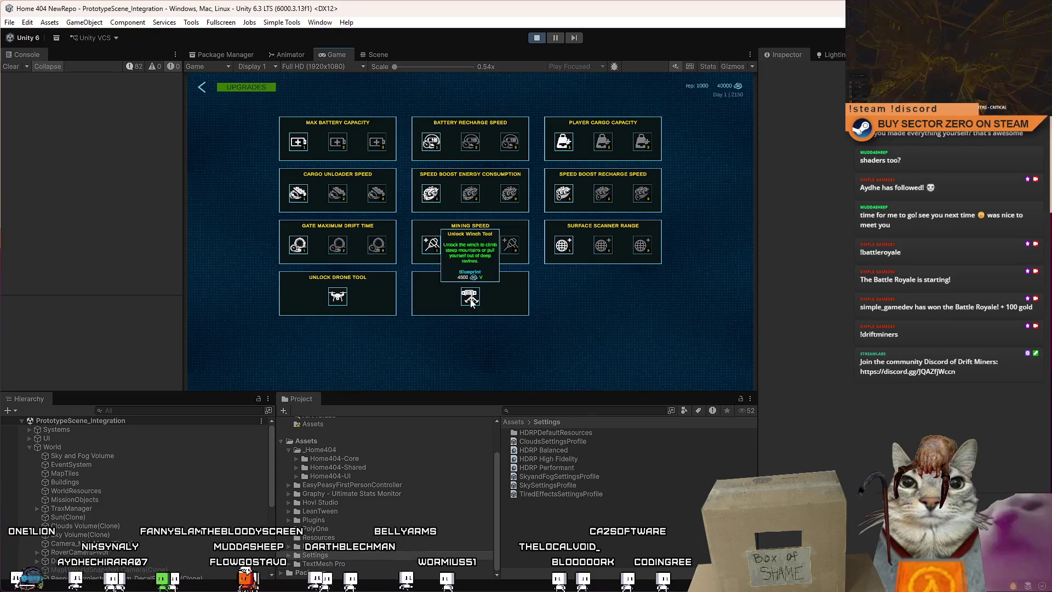
{"action": "key", "text": "Escape"}
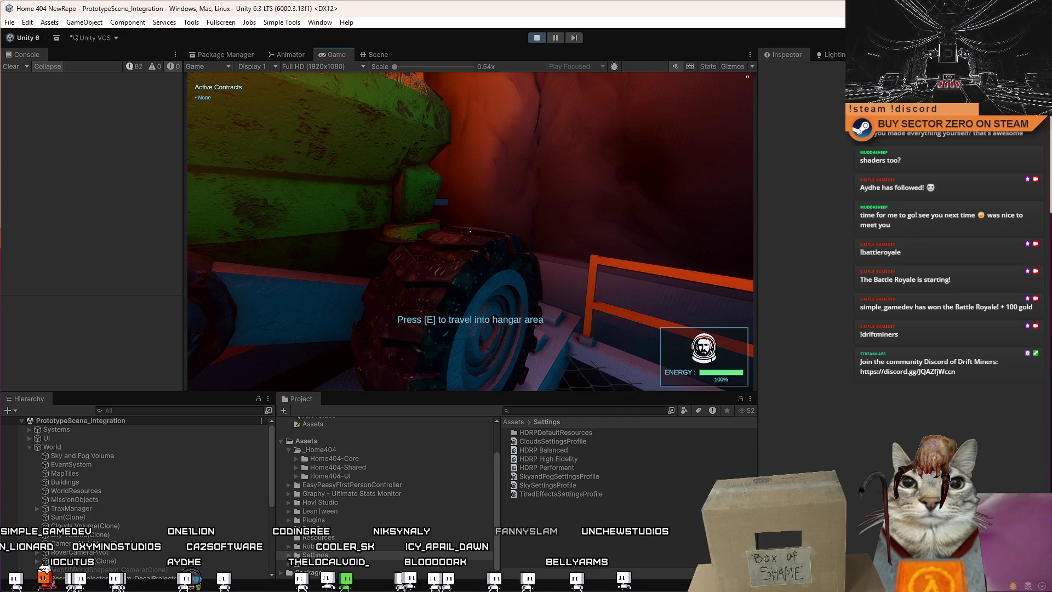
Travel with the rover through the tunnel into the hangar area.
{"action": "key", "text": "e"}
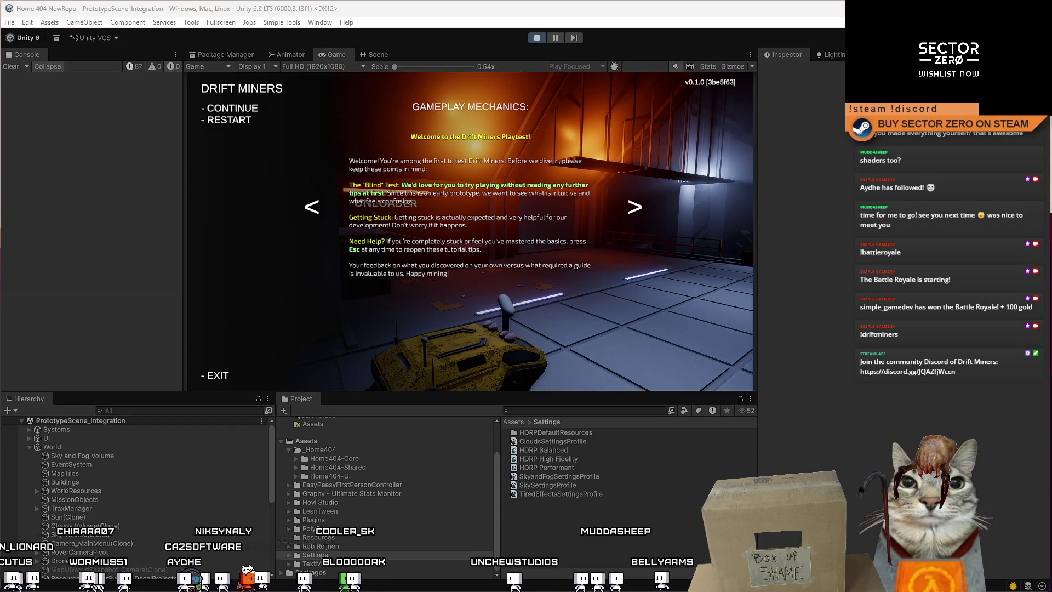
Dismiss the tutorial, drive the rover out at boosted speed, and maximize the Game view.
{"action": "left_click", "coordinate": [631, 297]}
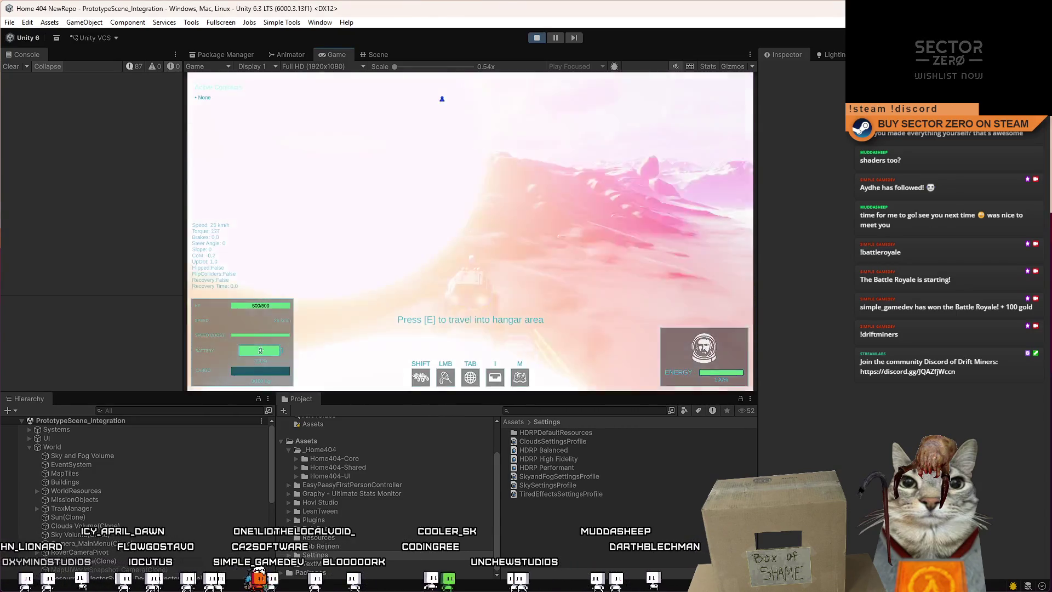
{"action": "key", "text": "w"}
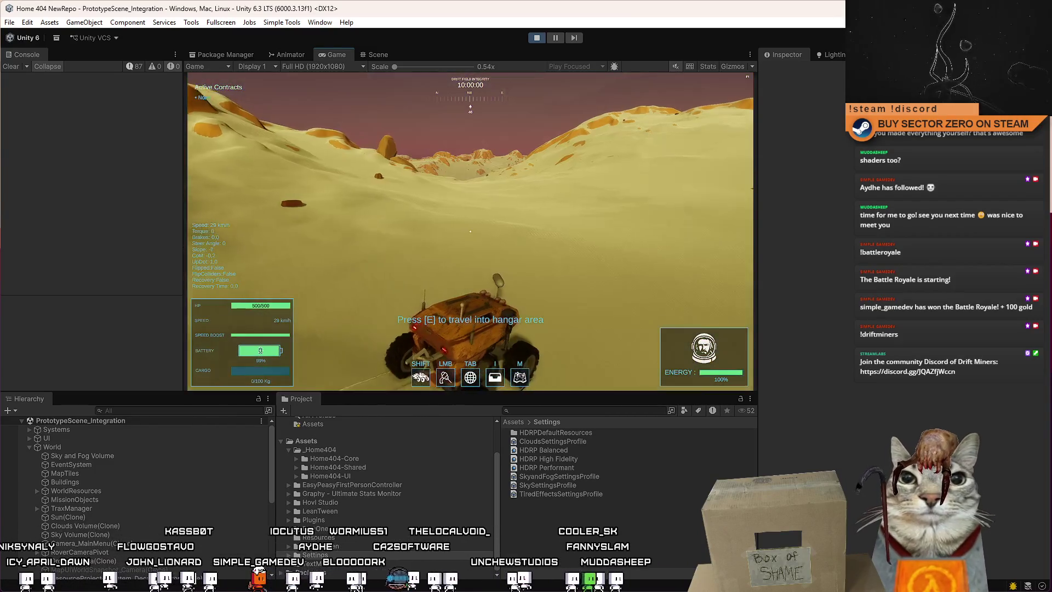
{"action": "key", "text": "shift"}
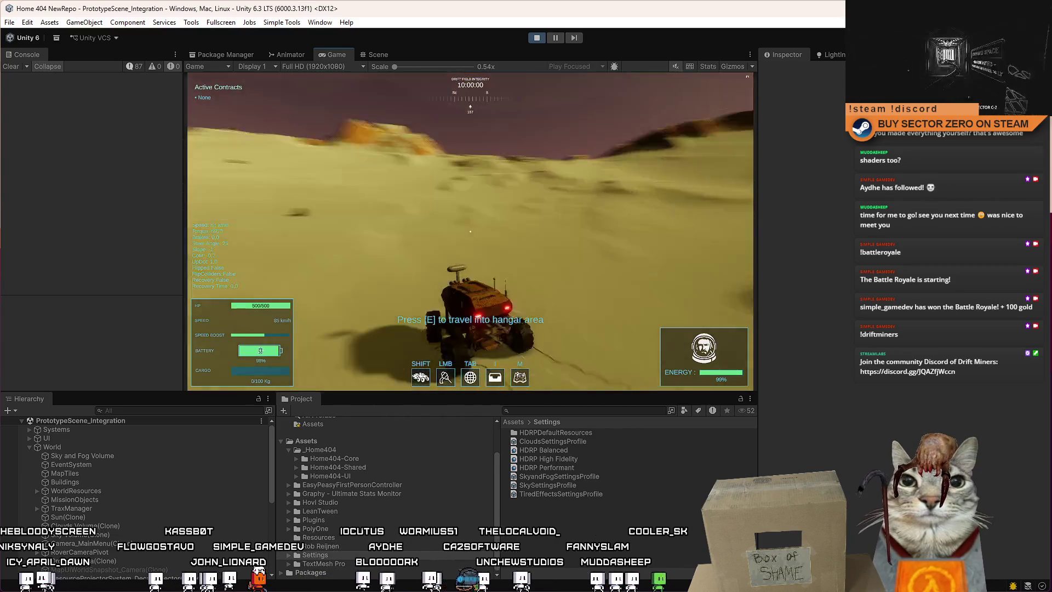
{"action": "key", "text": "d"}
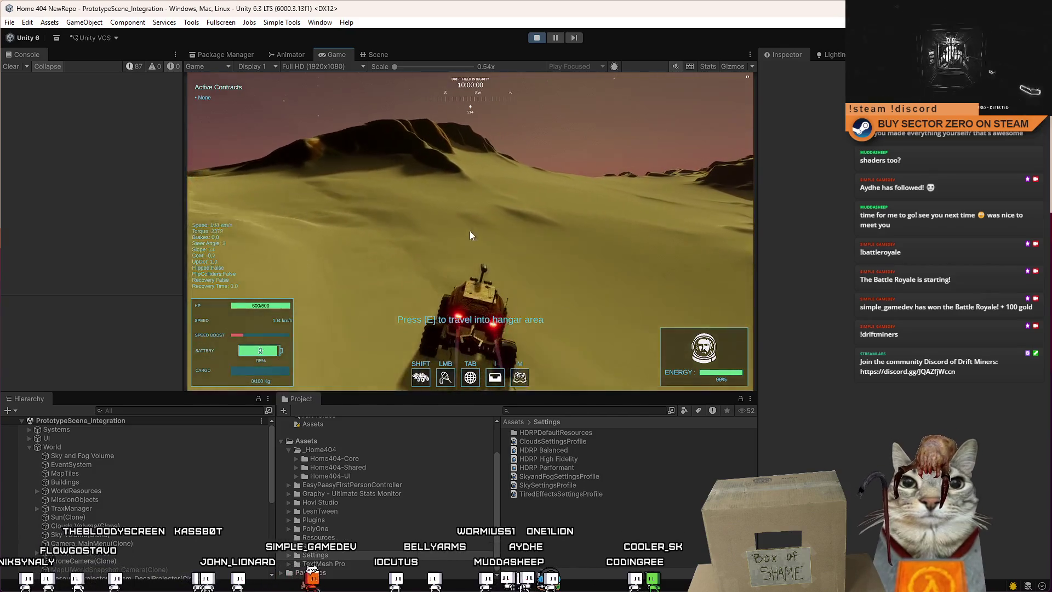
{"action": "key", "text": "Escape"}
{"action": "key", "text": "Escape"}
{"action": "double_click", "coordinate": [335, 55]}
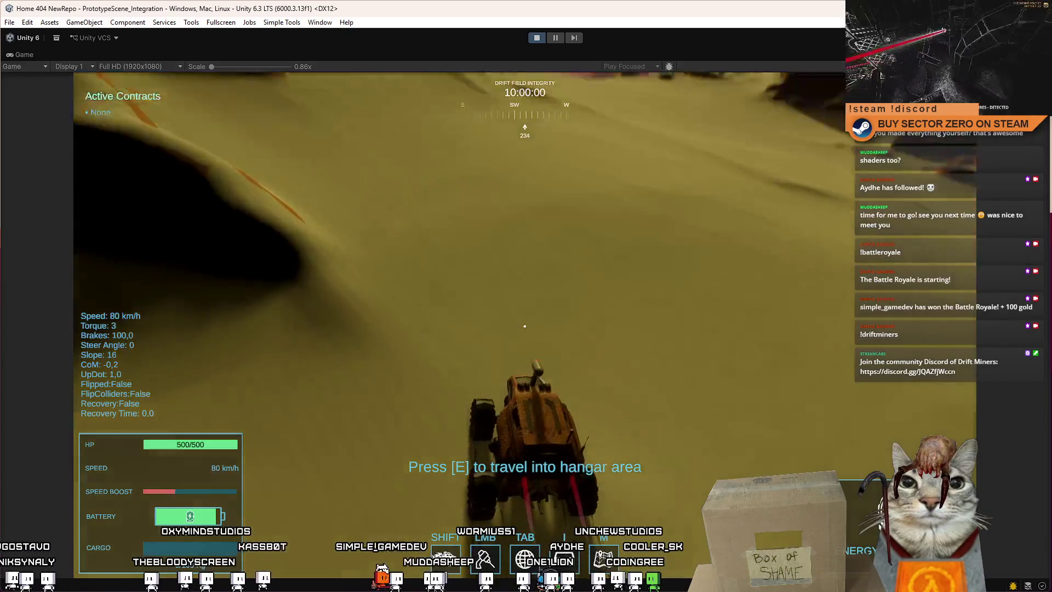
Steer across the dunes, brake to a stop beside the tall pillar, and aim up at it.
{"action": "key", "text": "w"}
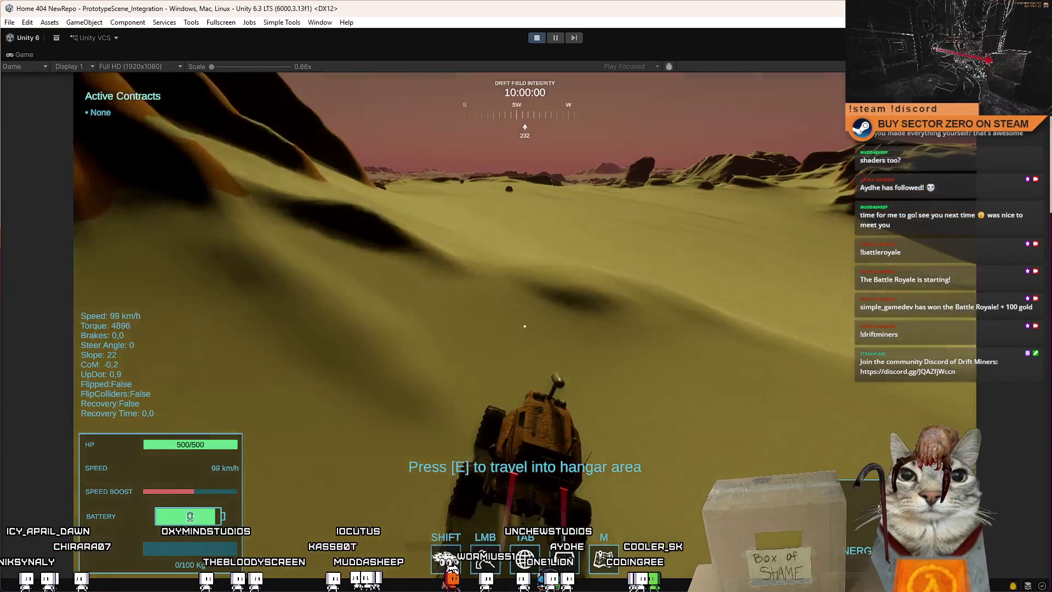
{"action": "key", "text": "a"}
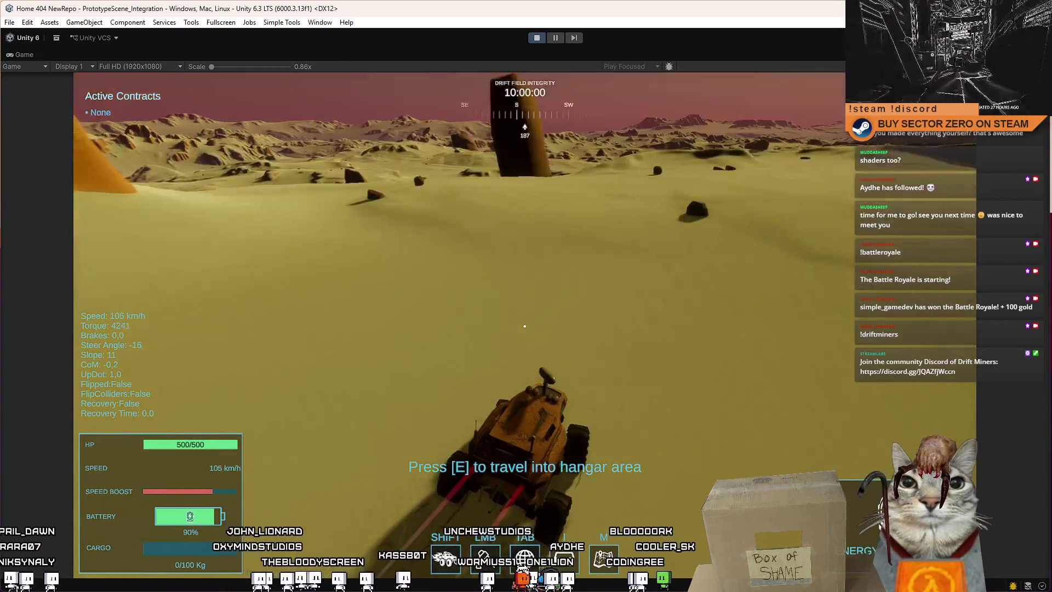
{"action": "key", "text": "s"}
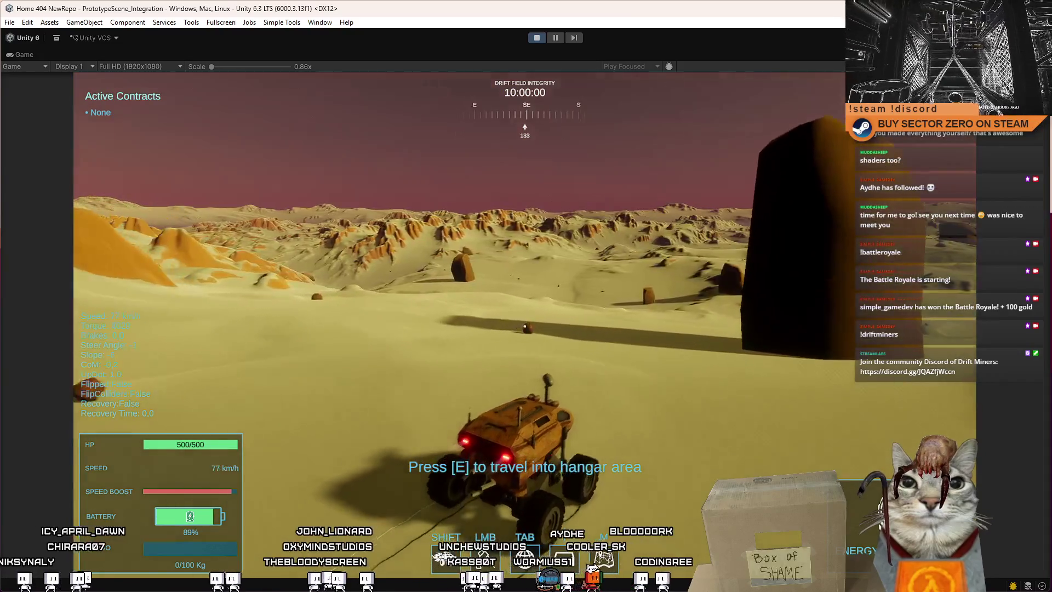
{"action": "key", "text": "s"}
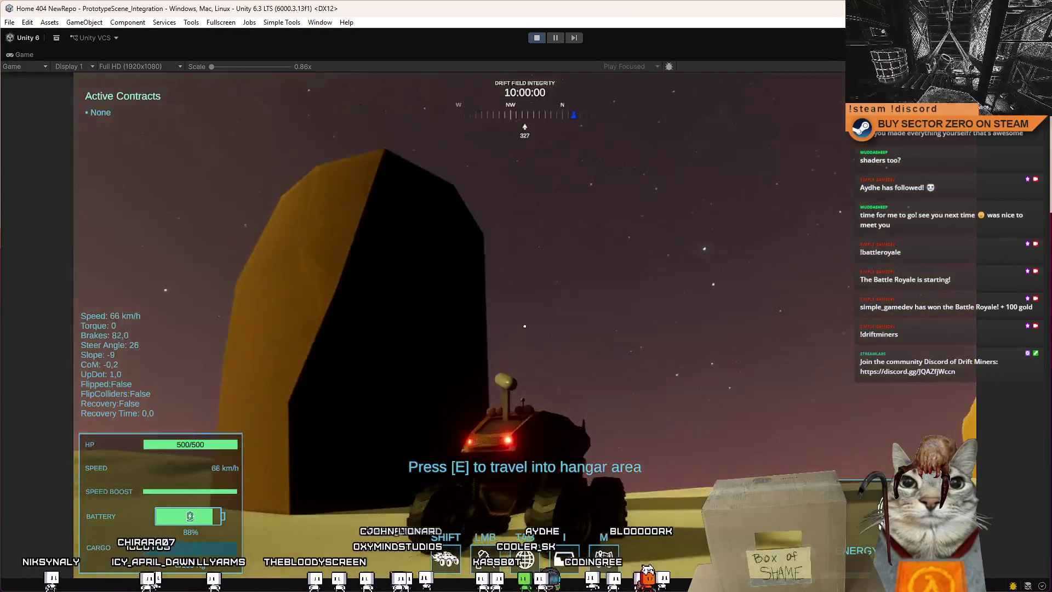
{"action": "key", "text": "s"}
{"action": "key", "text": "d"}
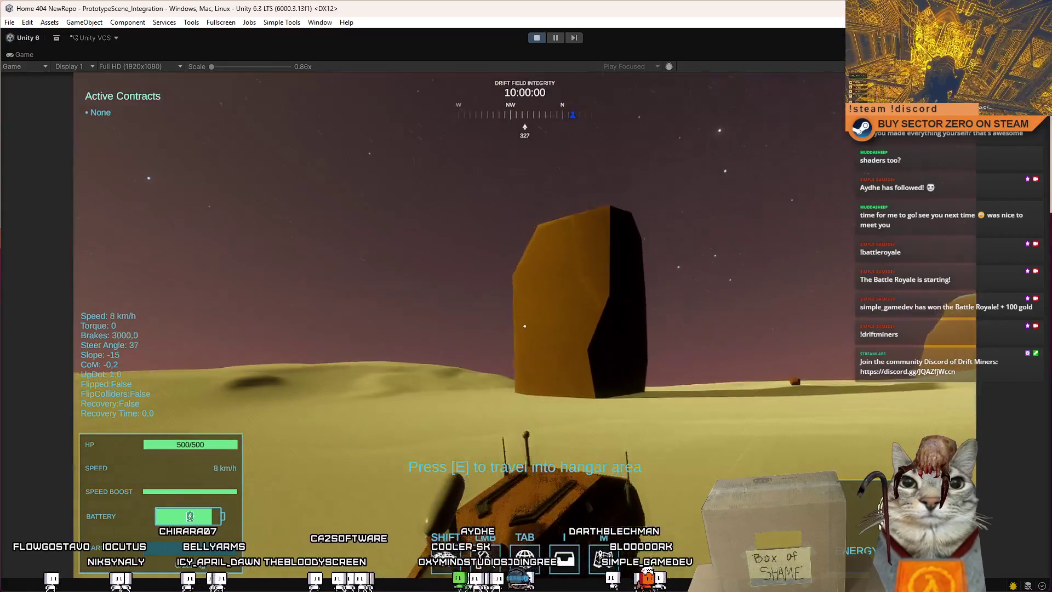
{"action": "key", "text": "w"}
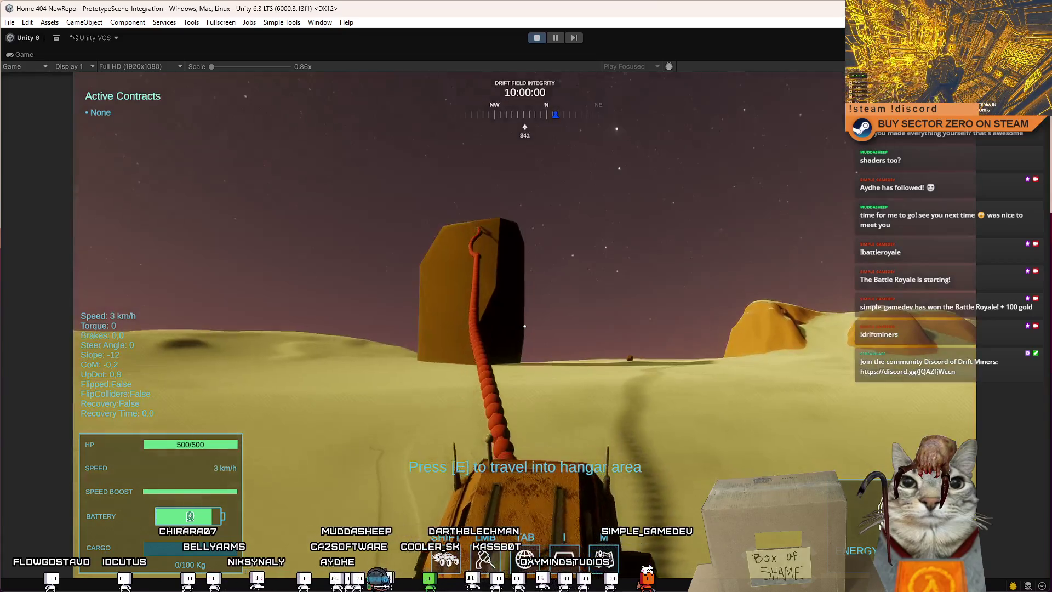
Drive, reverse, boost and steer the tethered rover, then drive at the pillar and pause.
{"action": "key", "text": "w"}
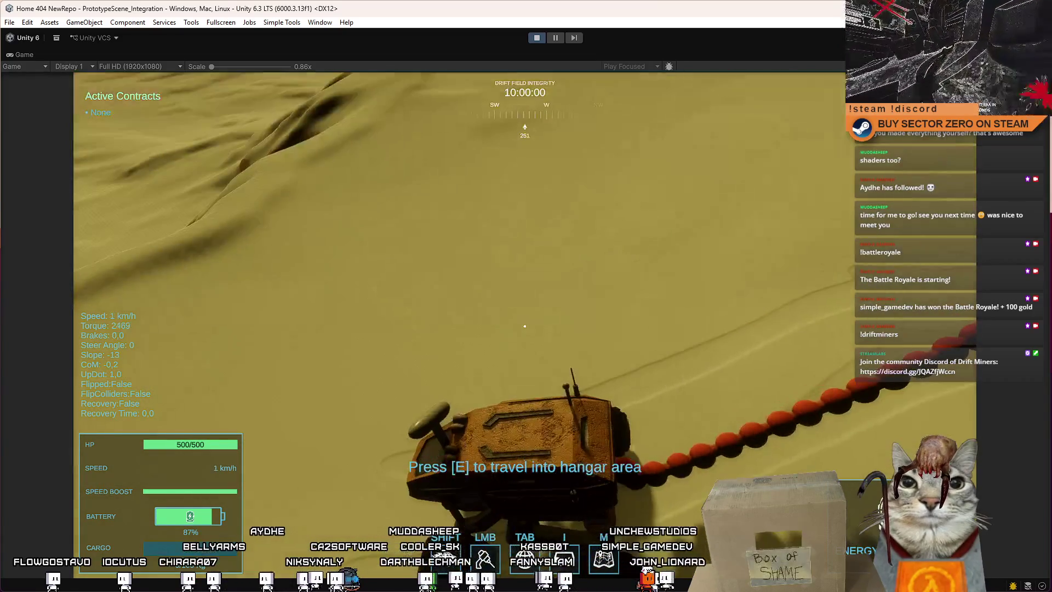
{"action": "key", "text": "w"}
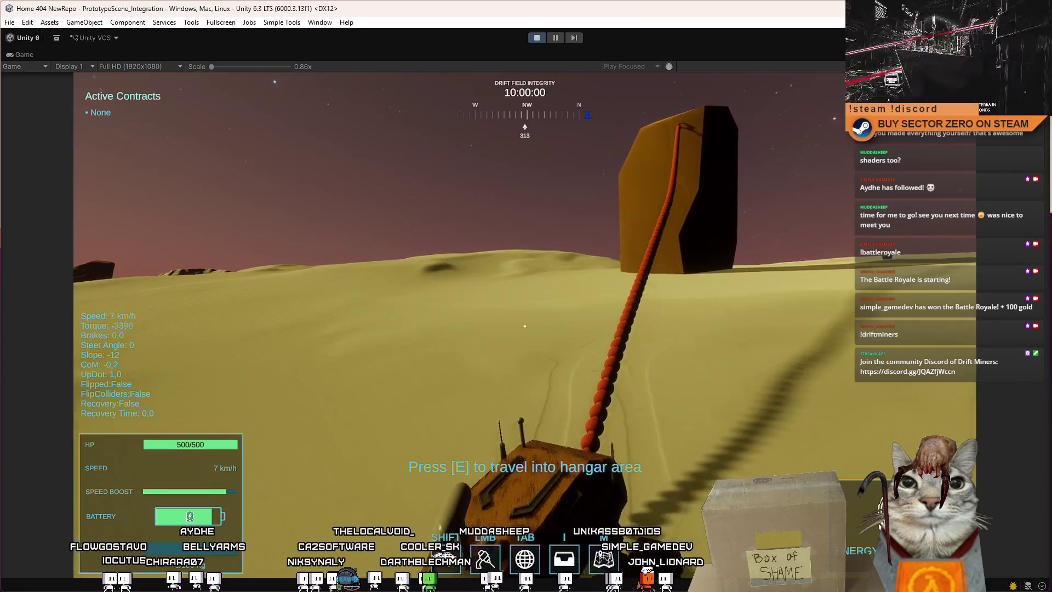
{"action": "key", "text": "s"}
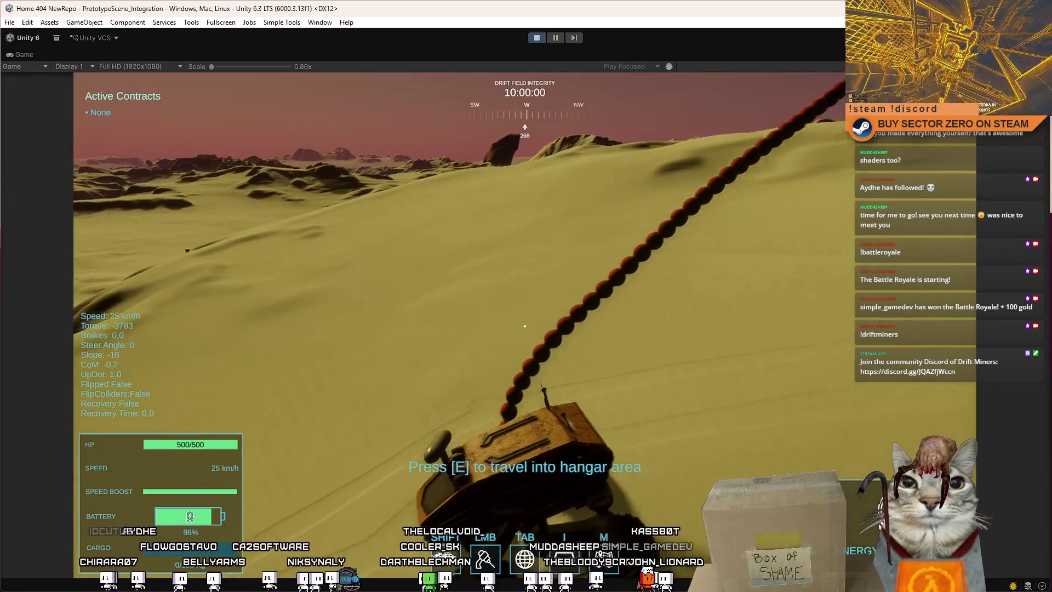
{"action": "key", "text": "w"}
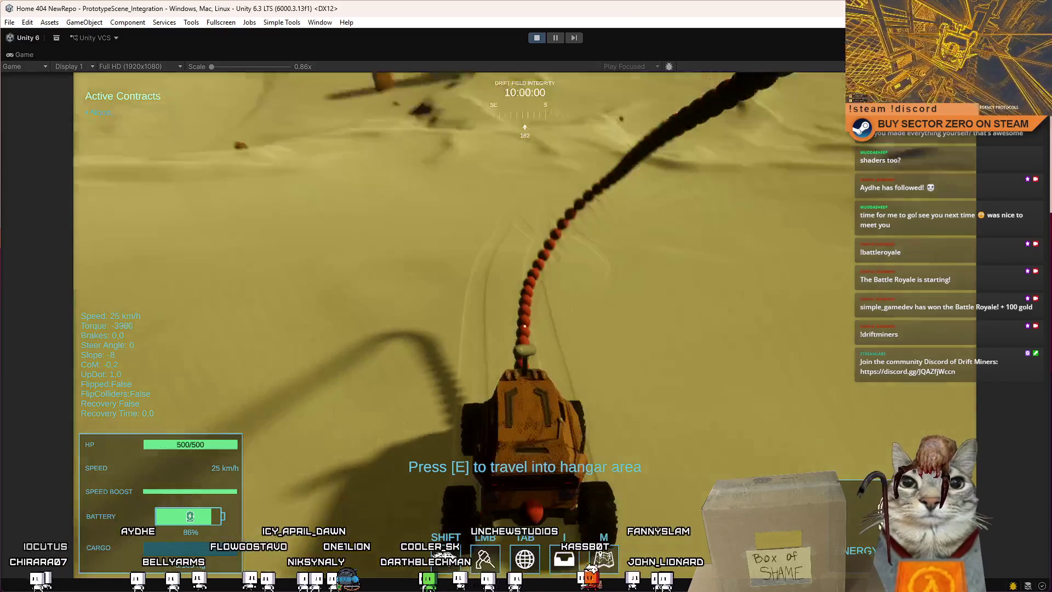
{"action": "key", "text": "shift"}
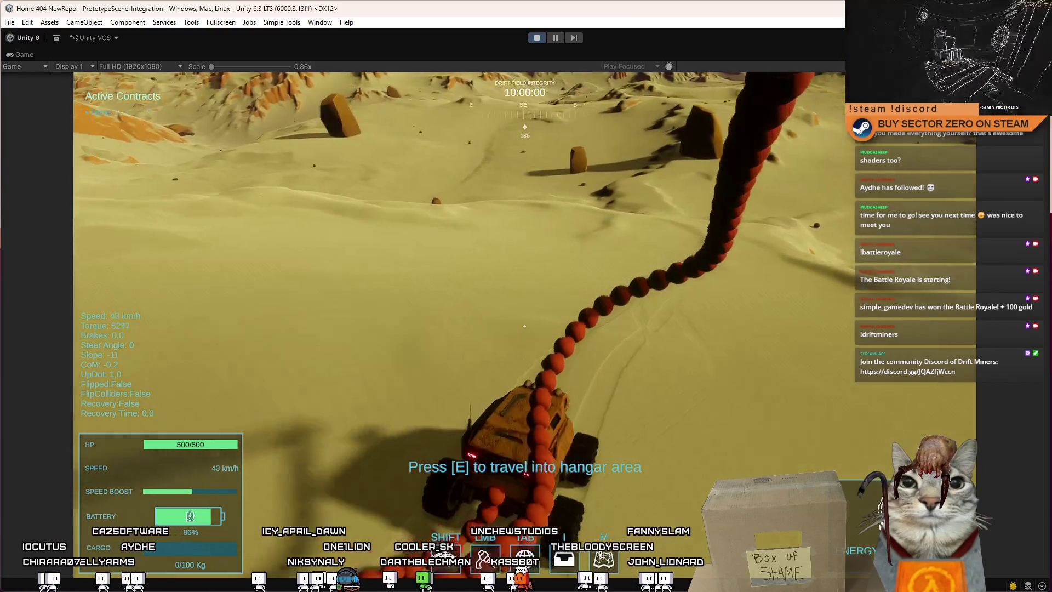
{"action": "key", "text": "space"}
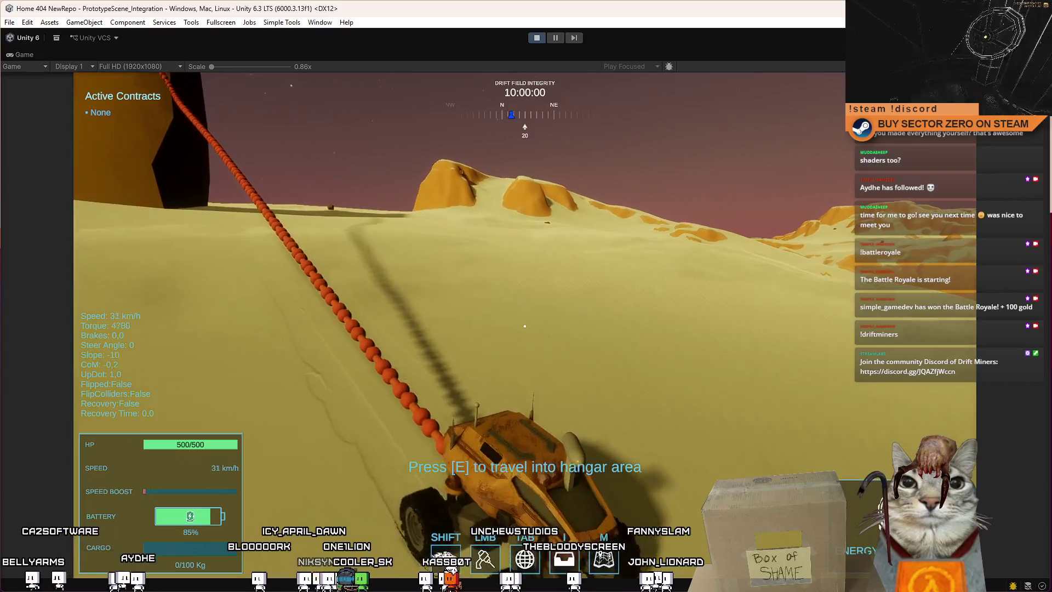
{"action": "key", "text": "d"}
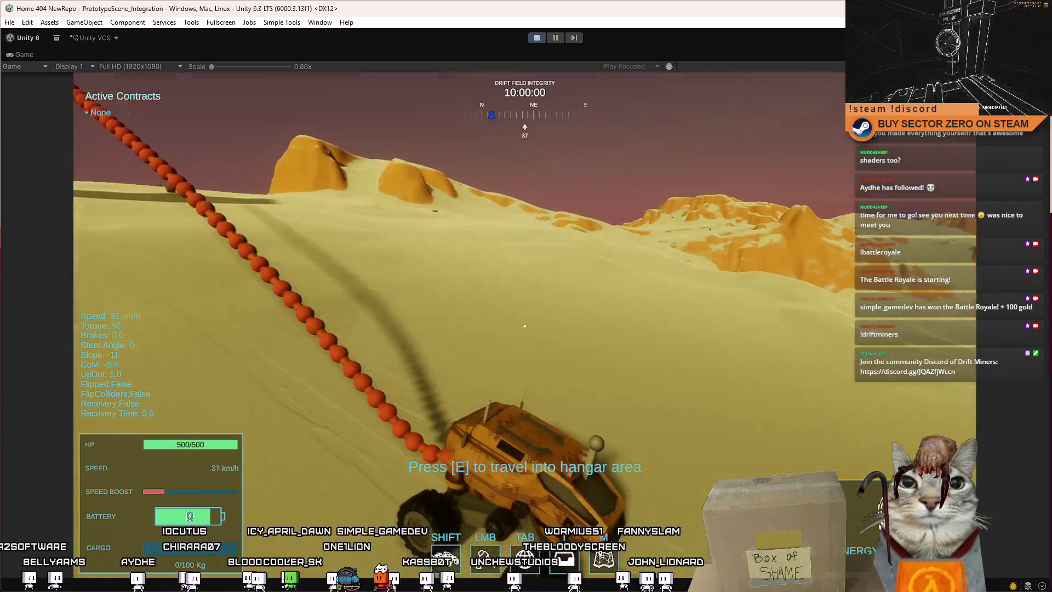
{"action": "key", "text": "d"}
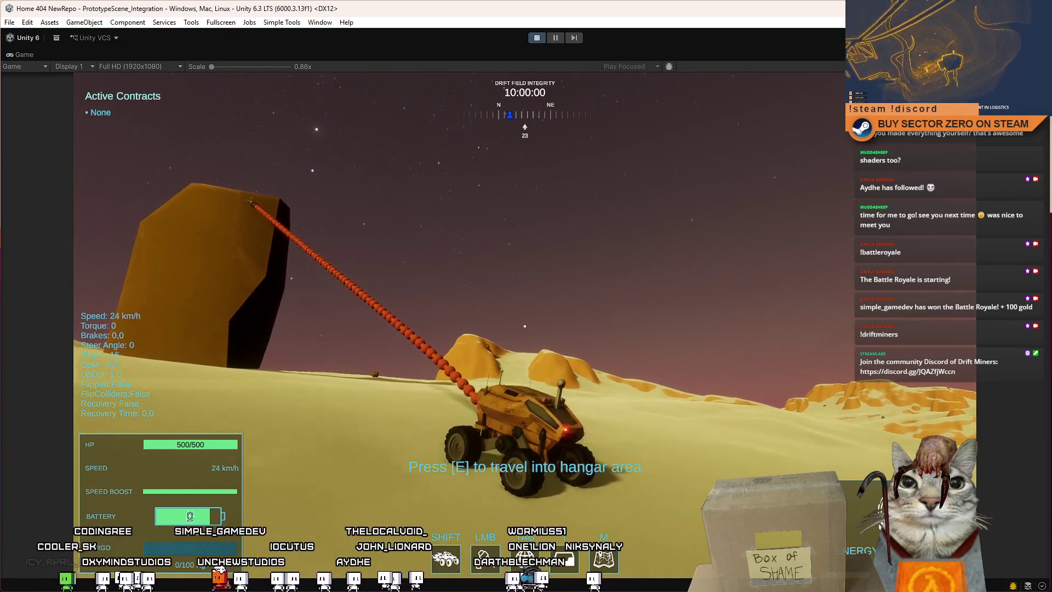
{"action": "key", "text": "w"}
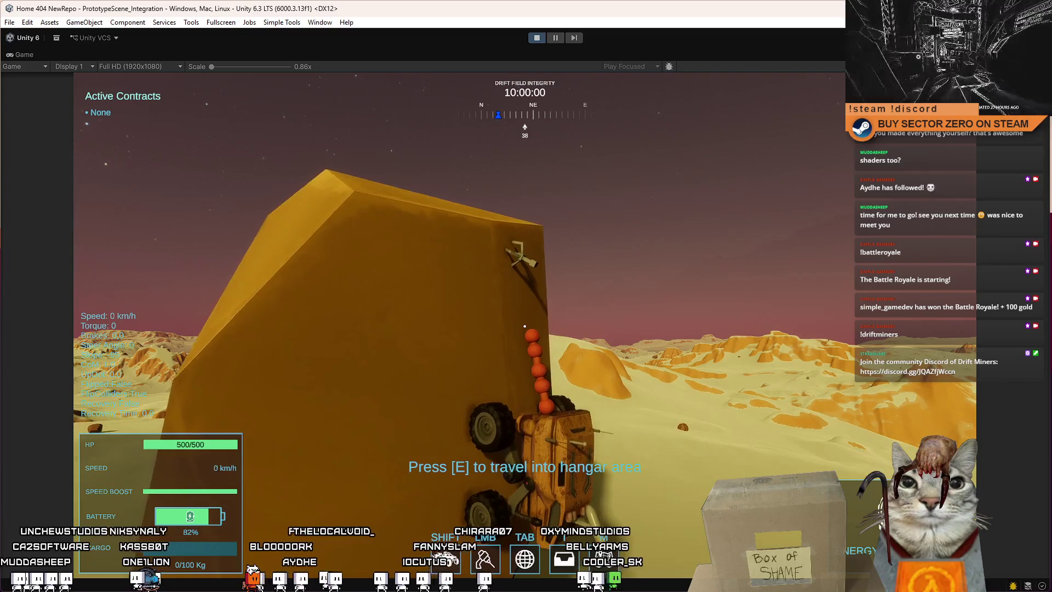
{"action": "key", "text": "Escape"}
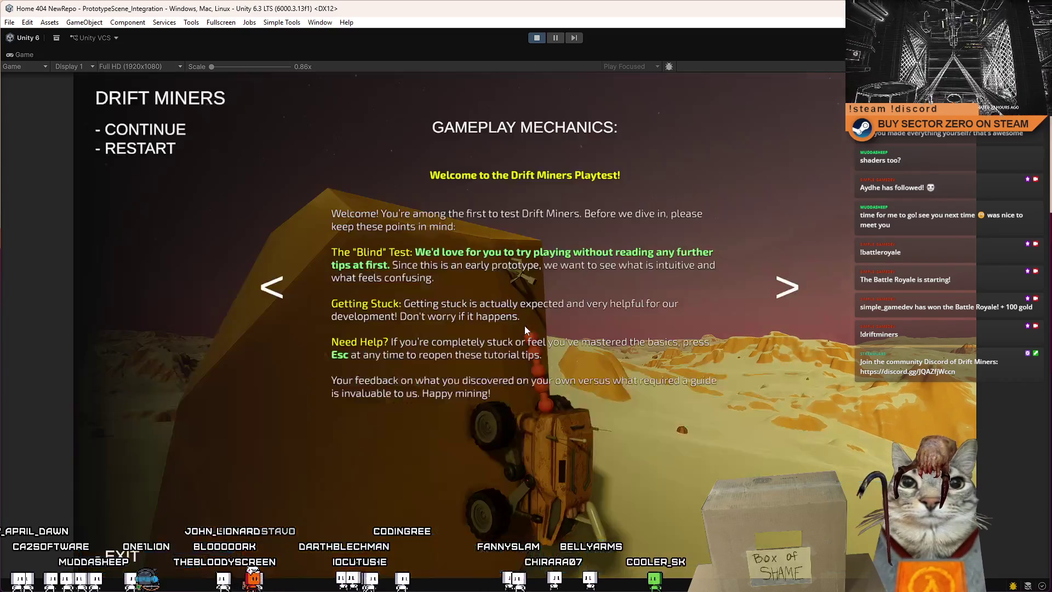
Pause the game, compare the Game and Scene views, then resume play.
{"action": "left_click", "coordinate": [574, 38]}
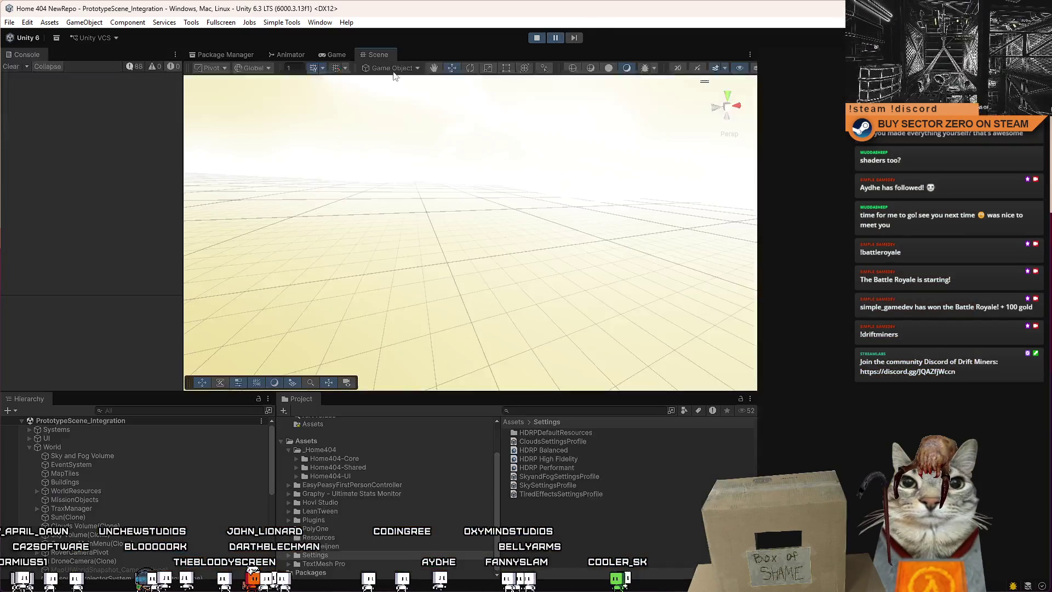
{"action": "left_click", "coordinate": [333, 55]}
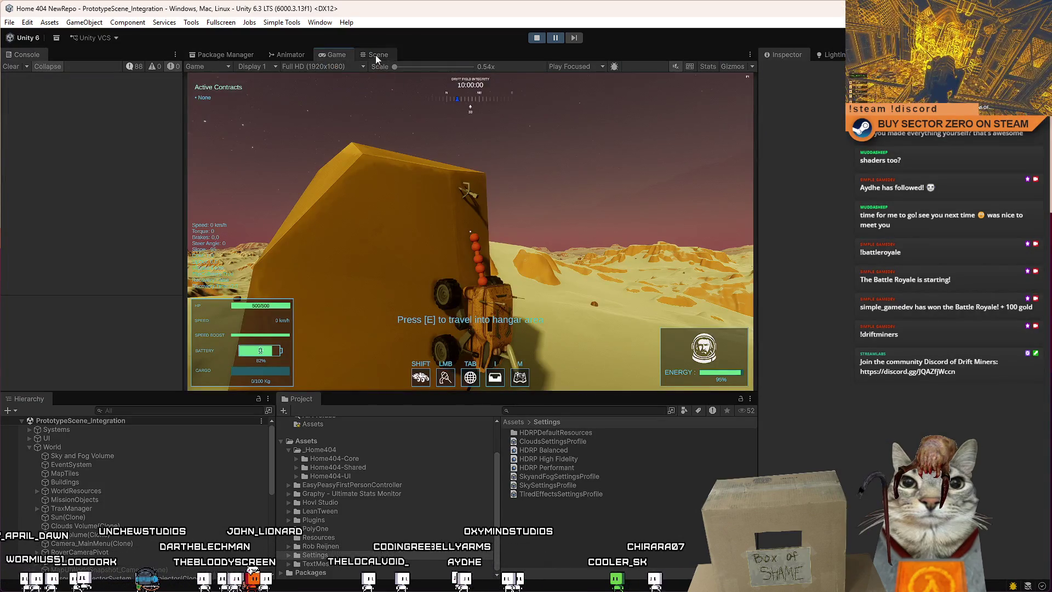
{"action": "left_click", "coordinate": [376, 56]}
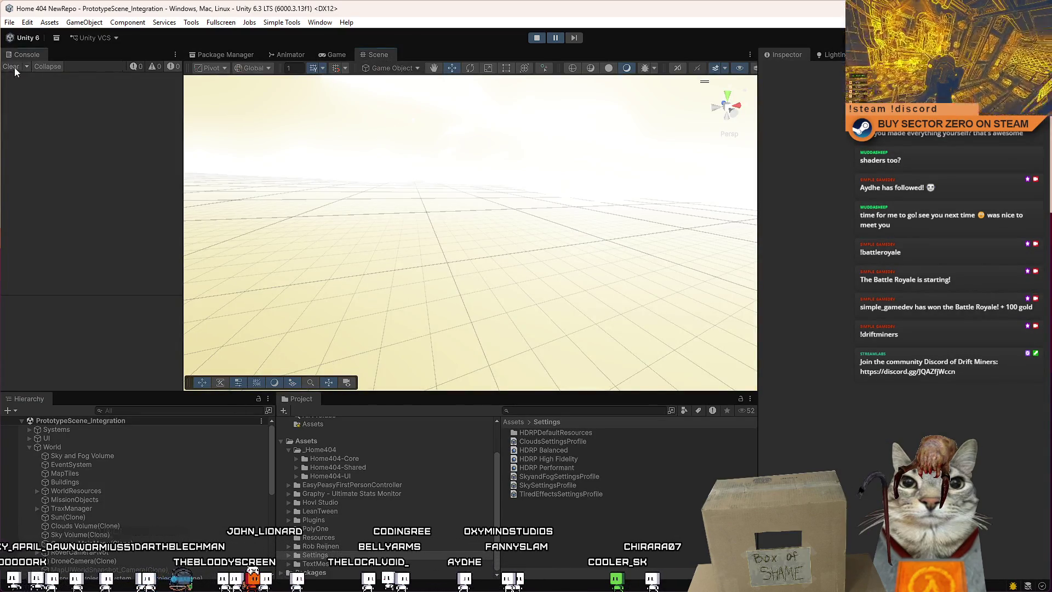
{"action": "left_click", "coordinate": [337, 55]}
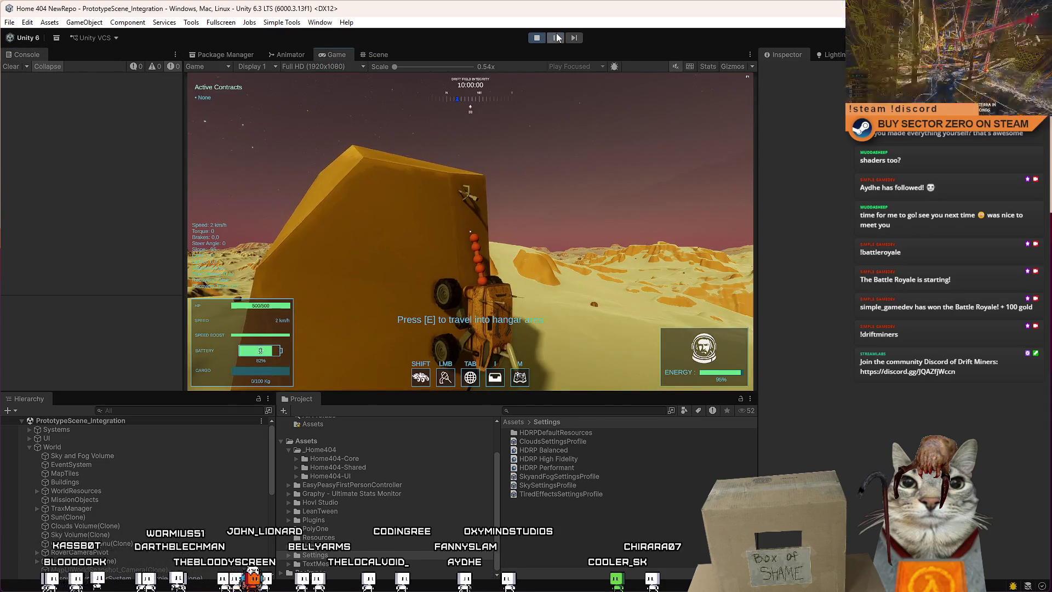
{"action": "left_click", "coordinate": [555, 37]}
Find SimplePrototypeCar(Clone) in the Hierarchy and frame it from above in the Scene view.
{"action": "key", "text": "ctrl+1"}
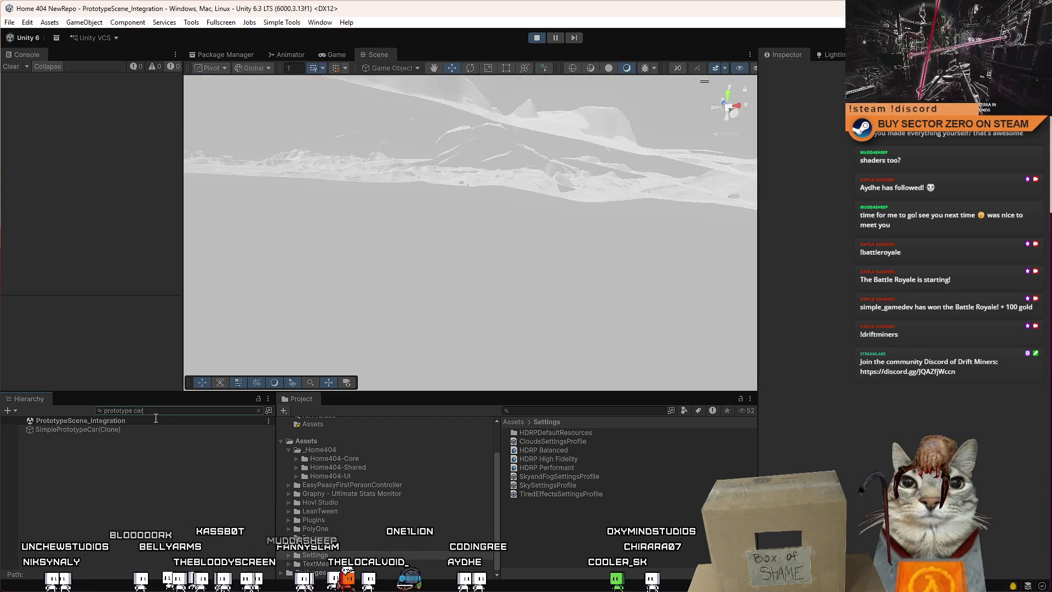
{"action": "left_click", "coordinate": [147, 426]}
{"action": "left_click", "coordinate": [175, 411]}
{"action": "key", "text": "Escape"}
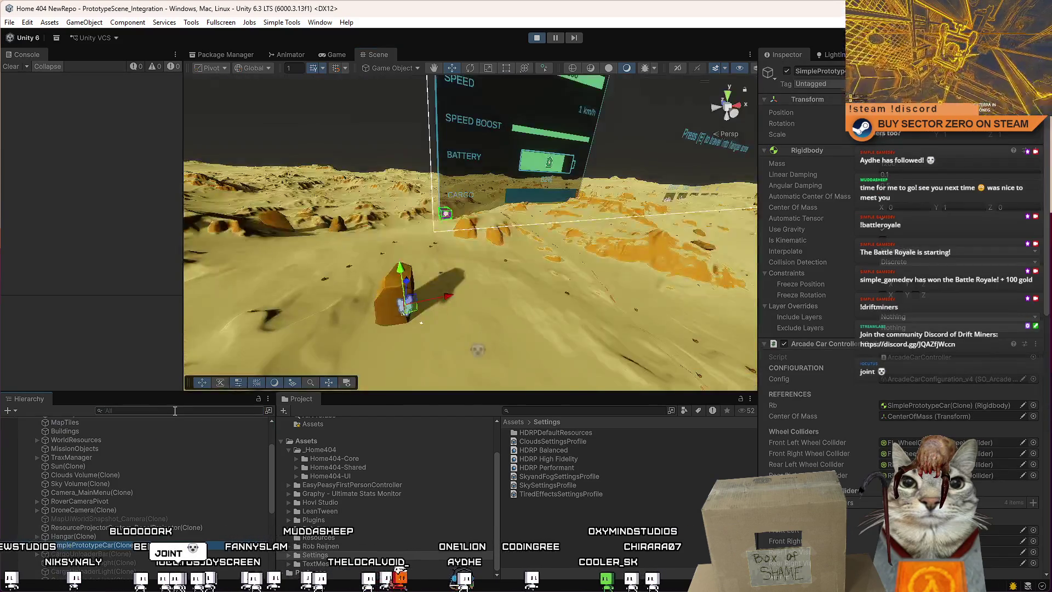
{"action": "mouse_move", "coordinate": [403, 256]}
{"action": "left_mouse_down"}
{"action": "mouse_move", "coordinate": [404, 301]}
{"action": "mouse_move", "coordinate": [350, 321]}
{"action": "mouse_move", "coordinate": [183, 312]}
{"action": "mouse_move", "coordinate": [181, 301]}
{"action": "mouse_move", "coordinate": [91, 293]}
{"action": "mouse_move", "coordinate": [127, 232]}
{"action": "left_mouse_up"}
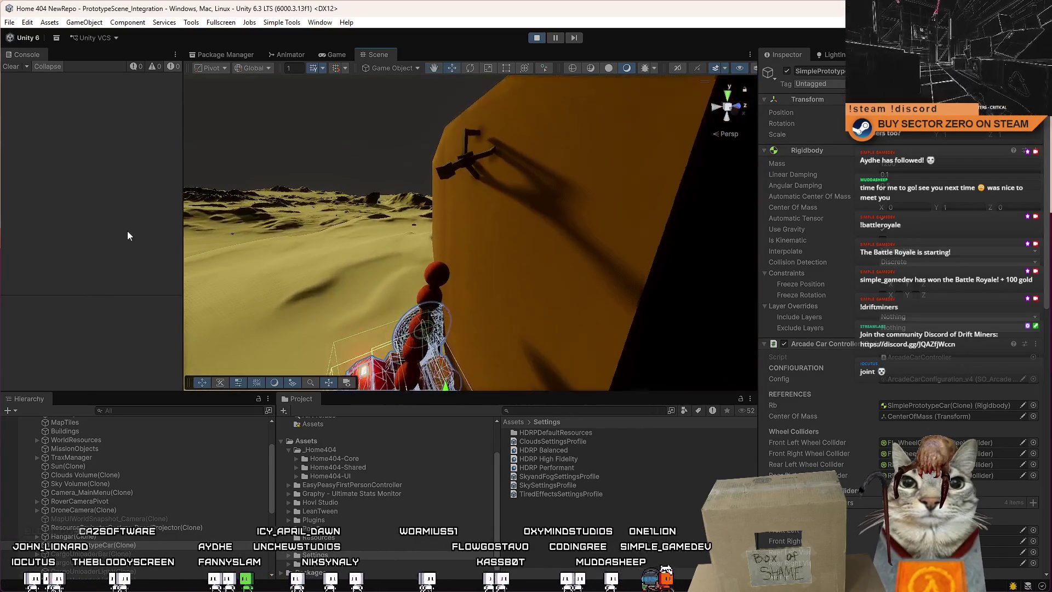
Review a ChainSphere's joint settings, then orbit to select WinchClawPrefab_RopePoint (1).
{"action": "left_click", "coordinate": [438, 271]}
{"action": "mouse_move", "coordinate": [439, 271]}
{"action": "left_mouse_down"}
{"action": "mouse_move", "coordinate": [585, 222]}
{"action": "mouse_move", "coordinate": [520, 236]}
{"action": "left_mouse_up"}
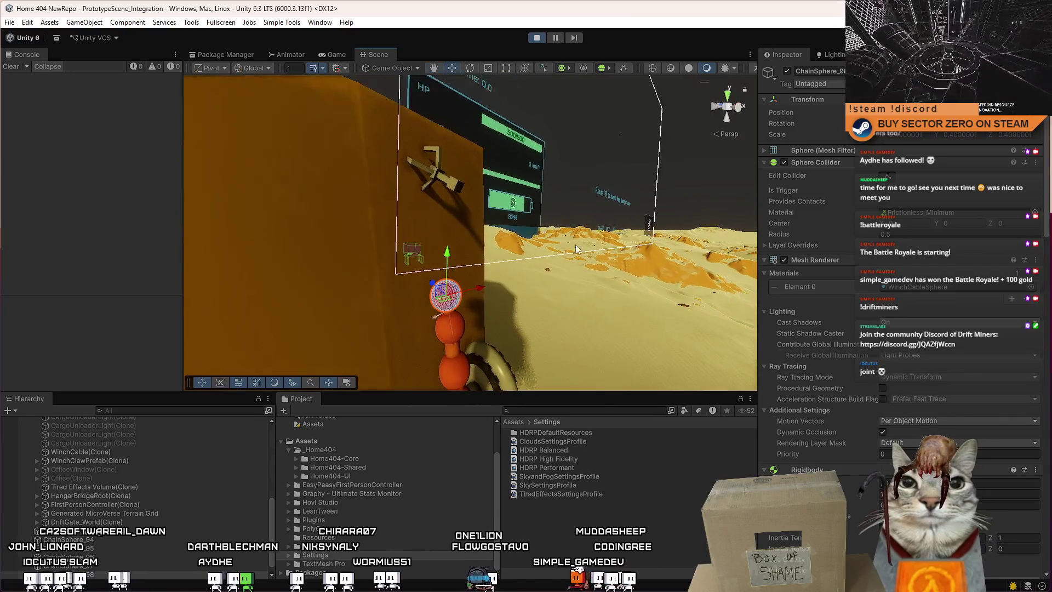
{"action": "scroll", "coordinate": [1045, 191], "scroll_direction": "down", "scroll_amount": 20}
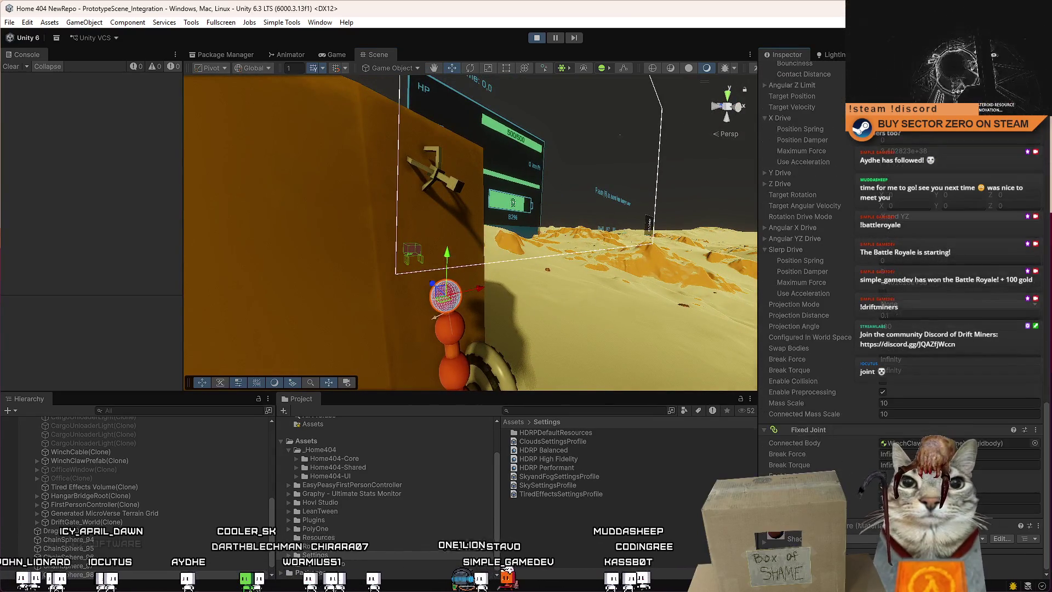
{"action": "mouse_move", "coordinate": [526, 290]}
{"action": "left_mouse_down"}
{"action": "mouse_move", "coordinate": [561, 296]}
{"action": "mouse_move", "coordinate": [570, 221]}
{"action": "mouse_move", "coordinate": [626, 365]}
{"action": "mouse_move", "coordinate": [516, 208]}
{"action": "mouse_move", "coordinate": [478, 178]}
{"action": "left_mouse_up"}
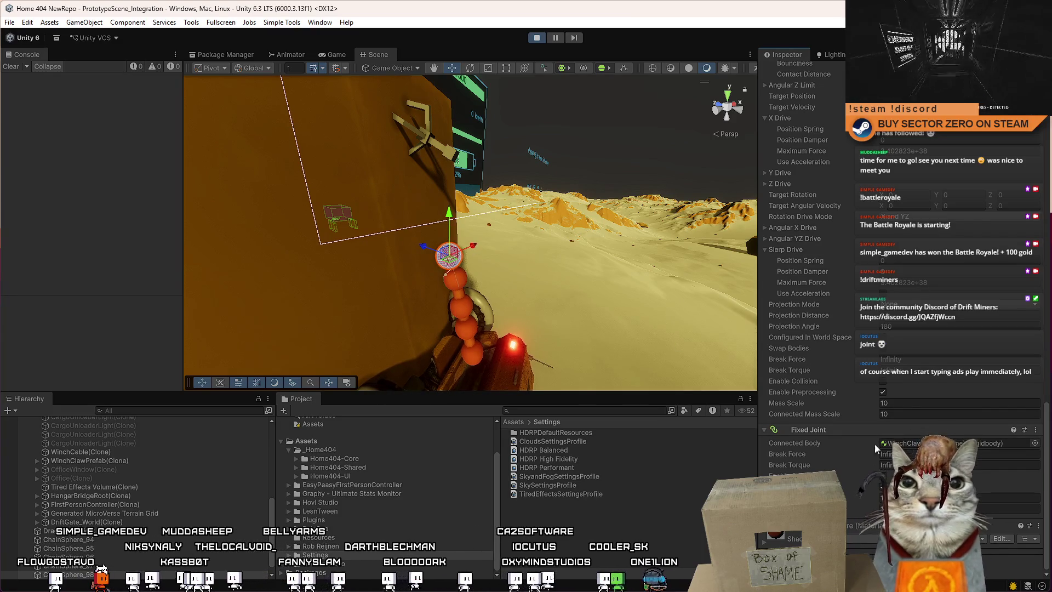
{"action": "left_click", "coordinate": [448, 160]}
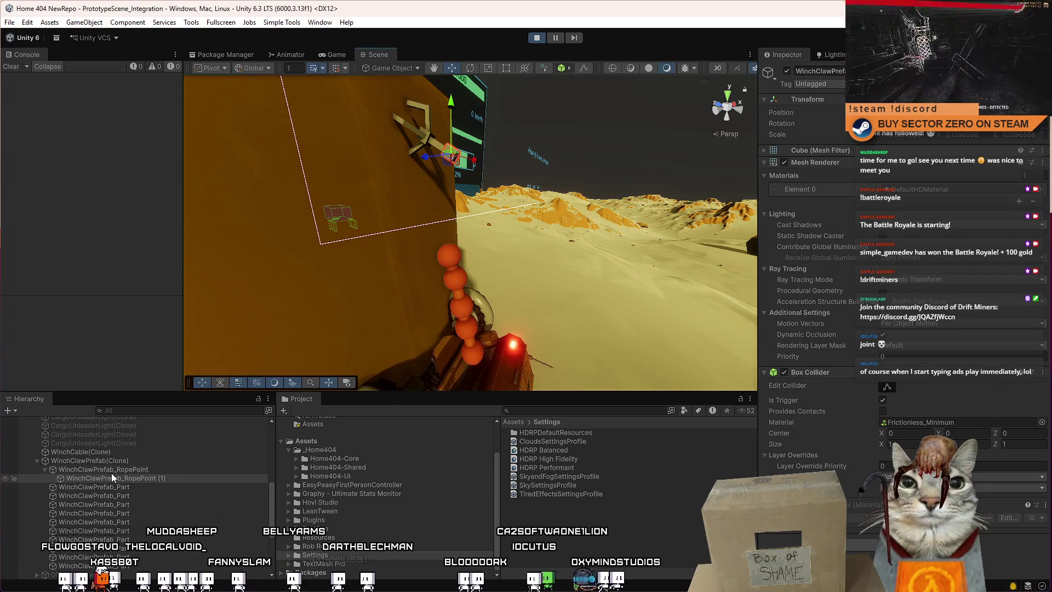
Set WinchClawPrefab(Clone) Fixed Joint Mass Scale and Connected Mass Scale to 10, back in Game view.
{"action": "left_click", "coordinate": [127, 463]}
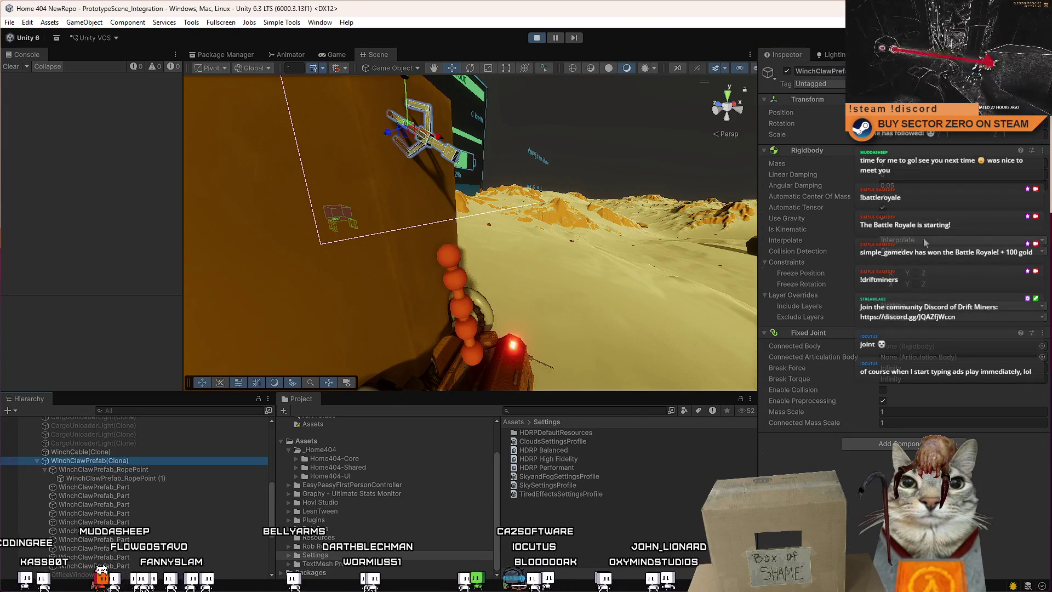
{"action": "left_click", "coordinate": [920, 412]}
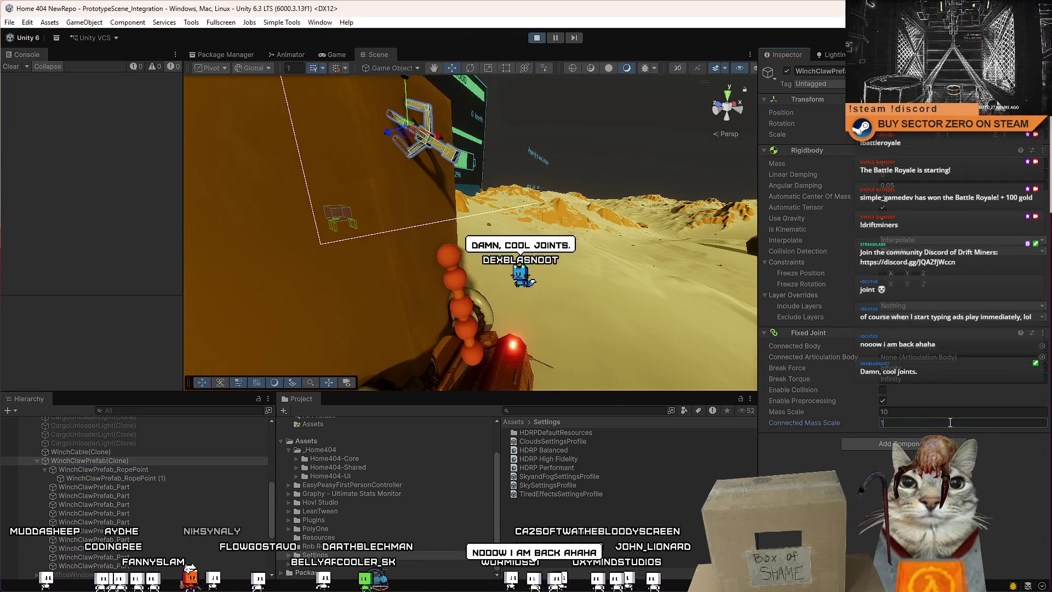
{"action": "type", "text": "0"}
{"action": "left_click", "coordinate": [332, 54]}
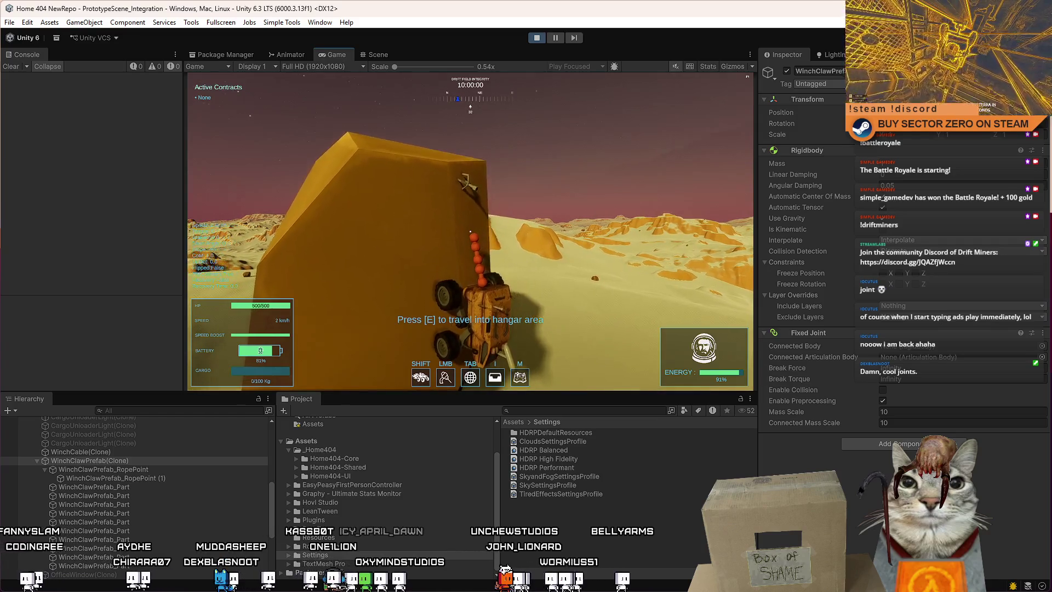
Try a claw Fixed Joint Mass Scale of 100, then revert it to 10.
{"action": "key", "text": "Escape"}
{"action": "key", "text": "Escape"}
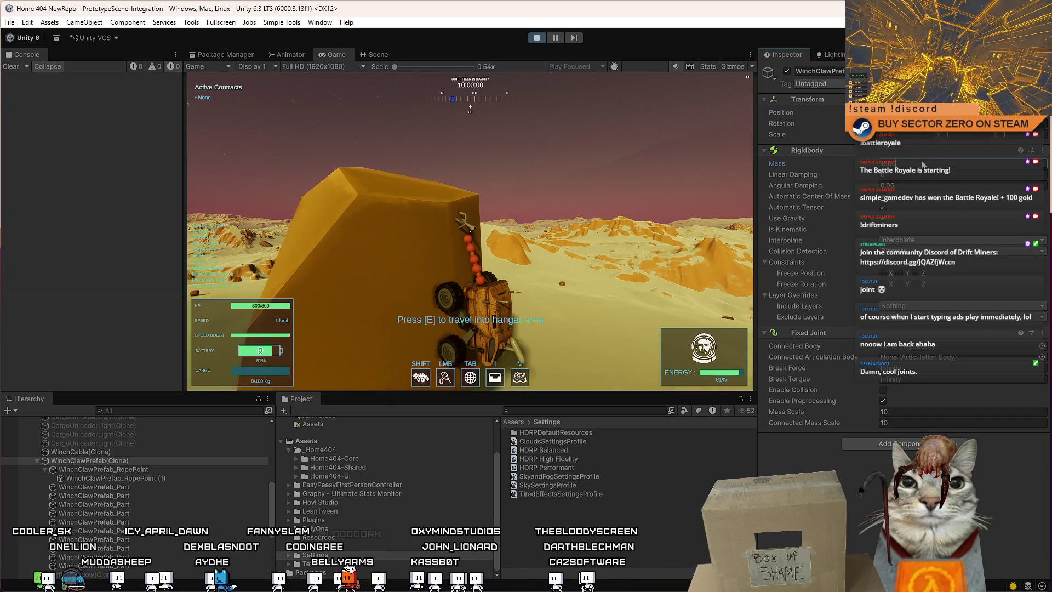
{"action": "left_click", "coordinate": [929, 411]}
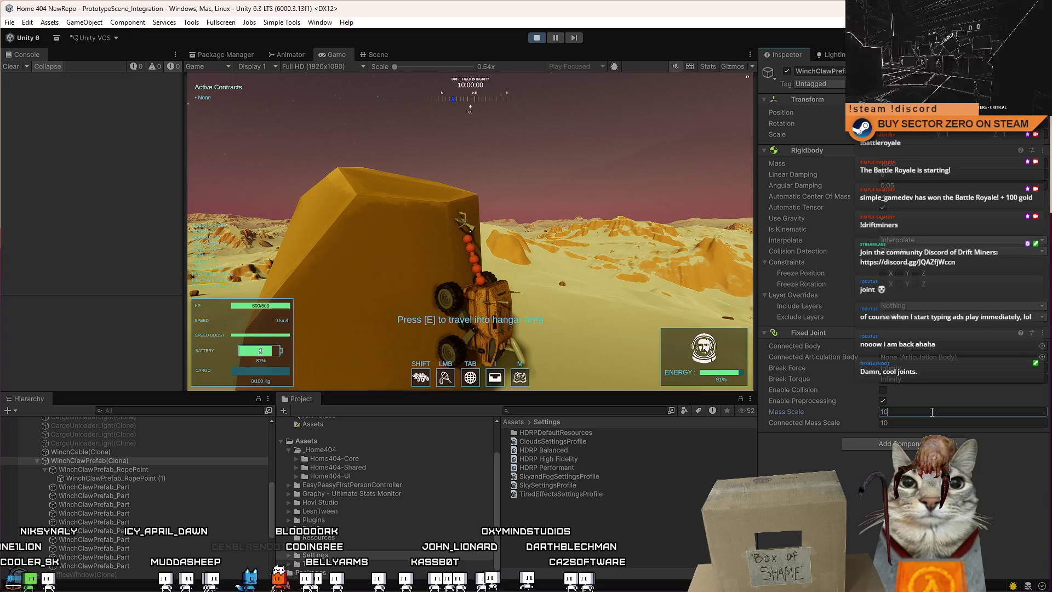
{"action": "type", "text": "0"}
{"action": "left_click", "coordinate": [931, 423]}
{"action": "type", "text": "0"}
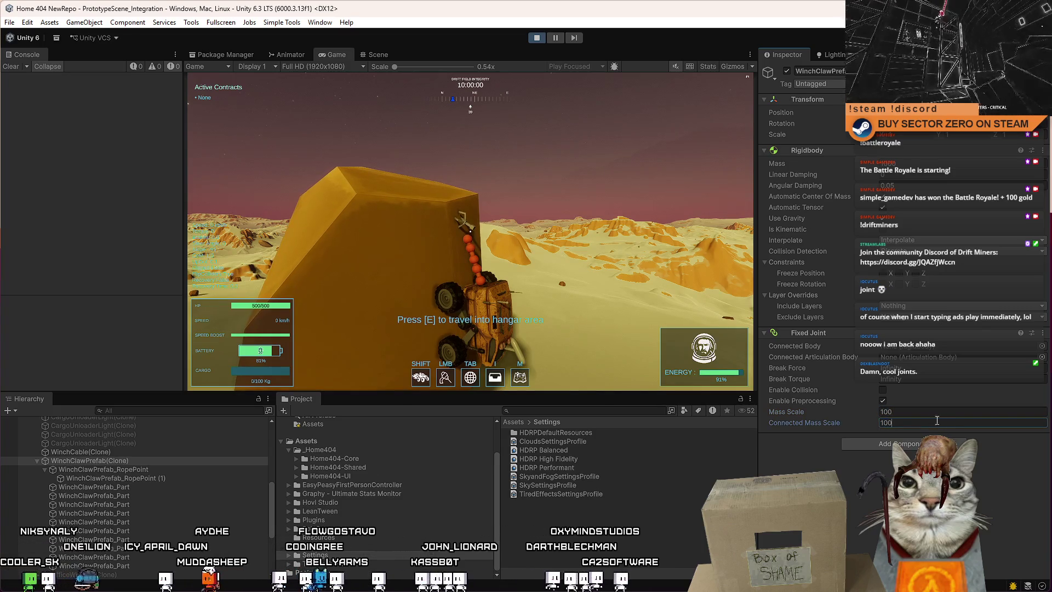
{"action": "key", "text": "Escape"}
{"action": "left_click", "coordinate": [853, 412]}
{"action": "type", "text": "10"}
{"action": "key", "text": "Return"}
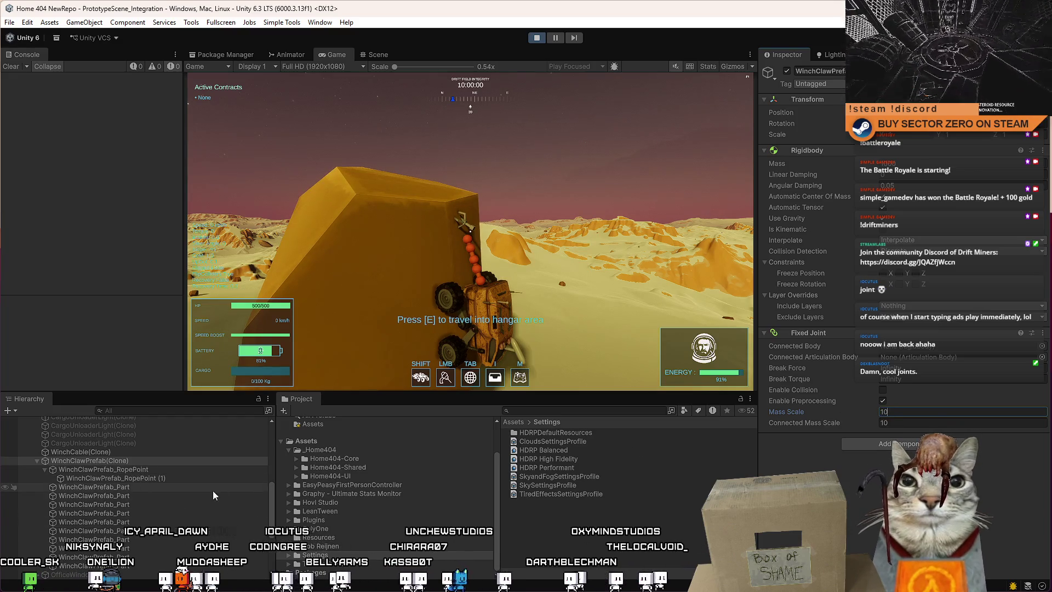
Inspect the joint settings of two ChainSphere objects of the winch rope.
{"action": "scroll", "coordinate": [201, 489], "scroll_direction": "down", "scroll_amount": 5}
{"action": "left_click", "coordinate": [63, 556]}
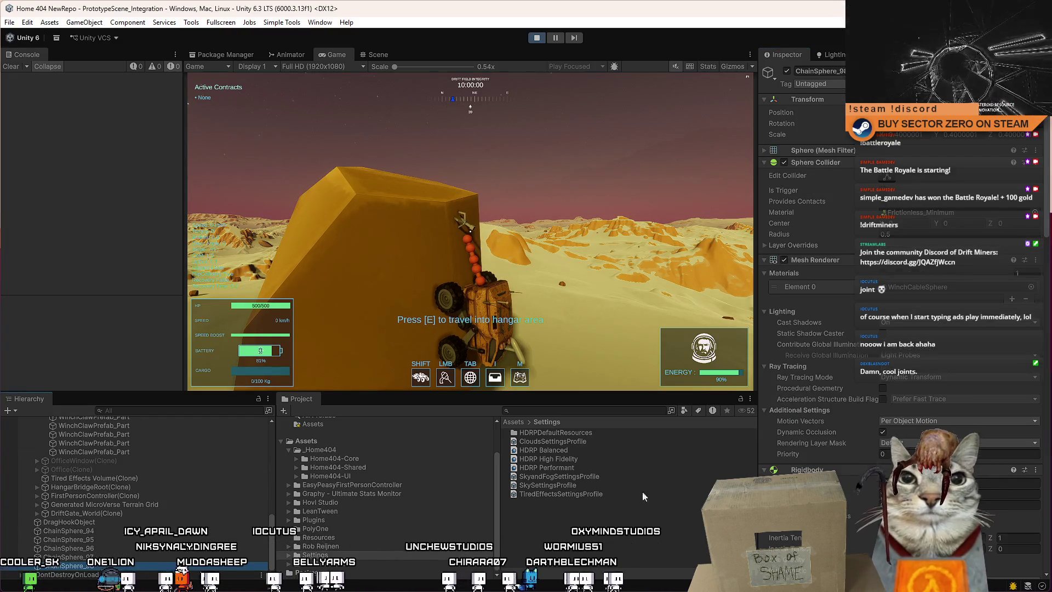
{"action": "scroll", "coordinate": [900, 405], "scroll_direction": "down", "scroll_amount": 3}
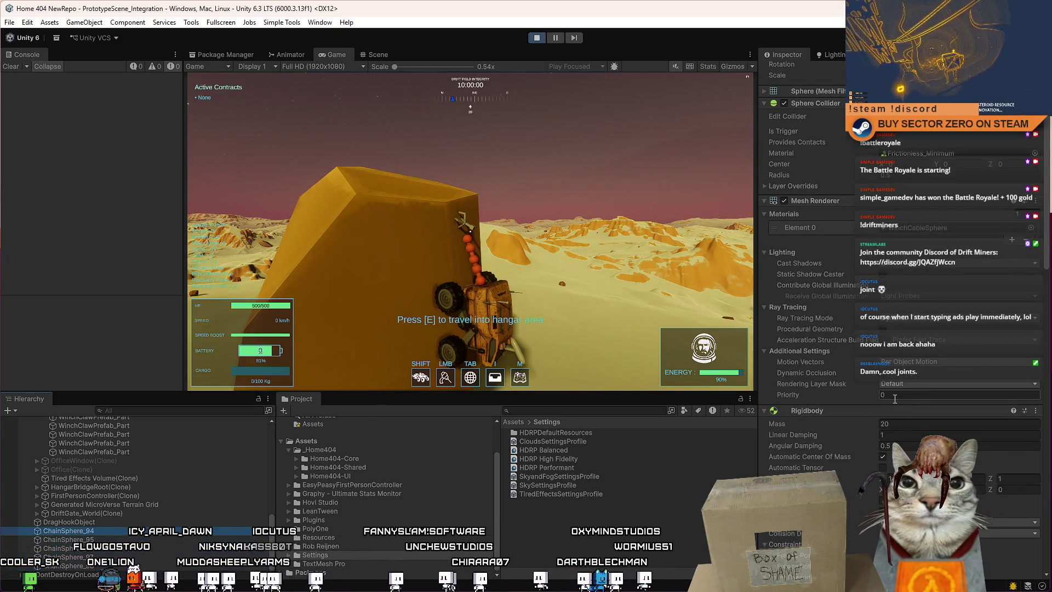
{"action": "scroll", "coordinate": [897, 383], "scroll_direction": "down", "scroll_amount": 5}
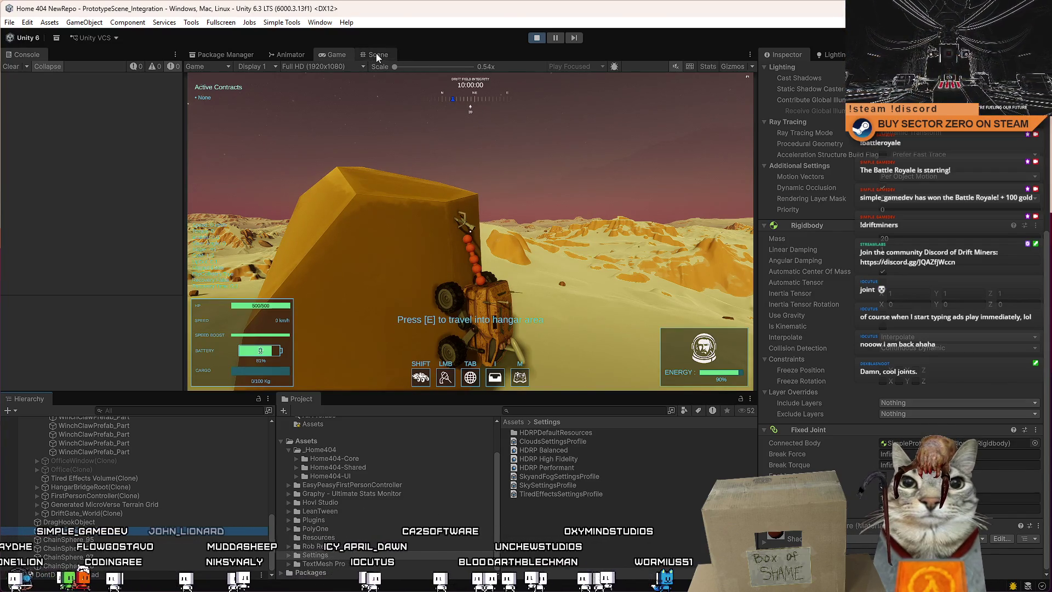
{"action": "left_click", "coordinate": [120, 567]}
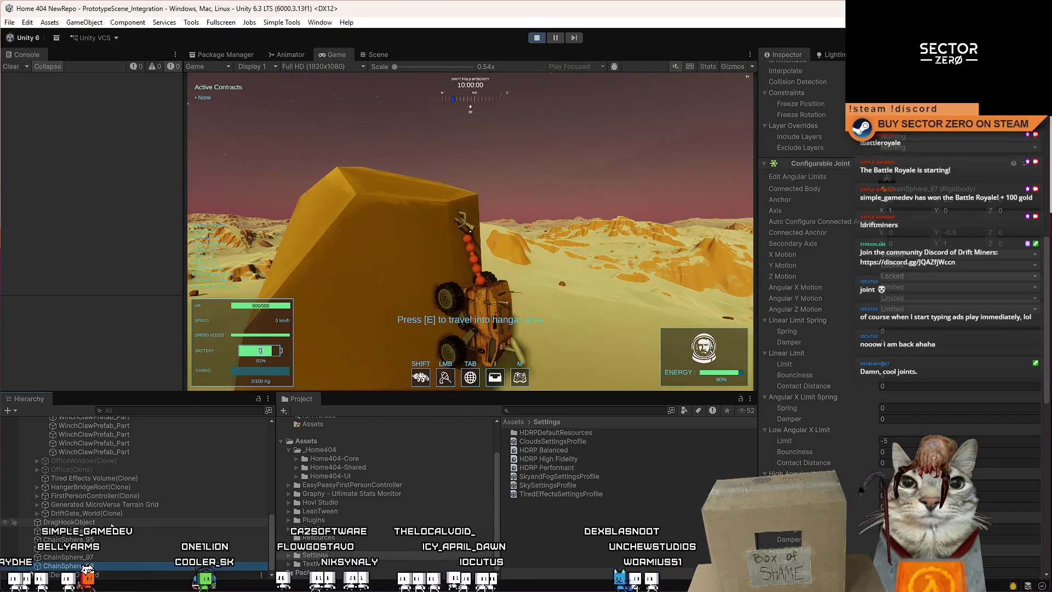
{"action": "left_click_drag", "start_coordinate": [1047, 329], "coordinate": [1046, 563]}
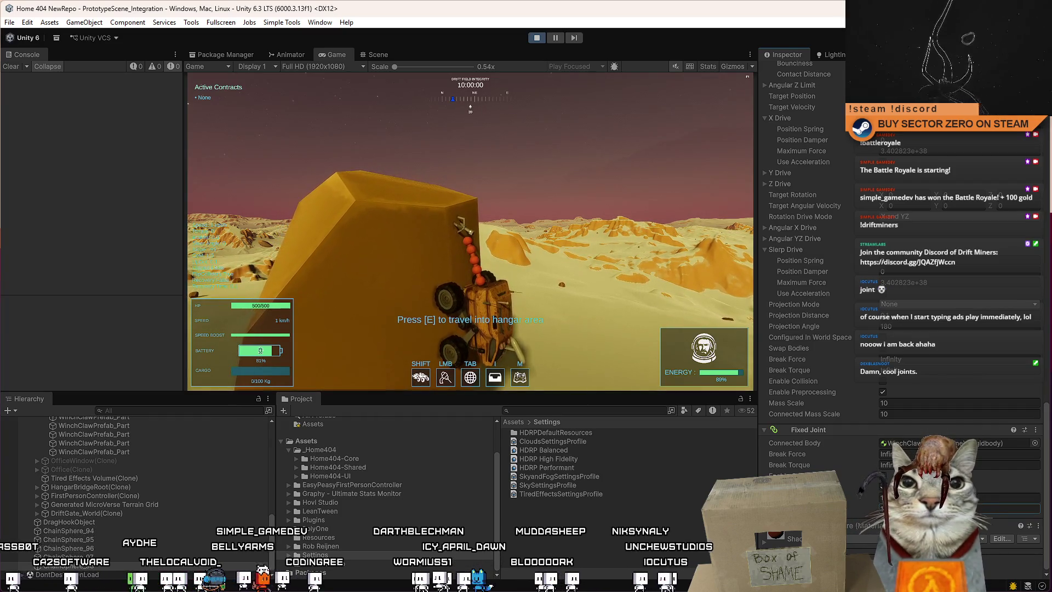
{"action": "left_click", "coordinate": [883, 497]}
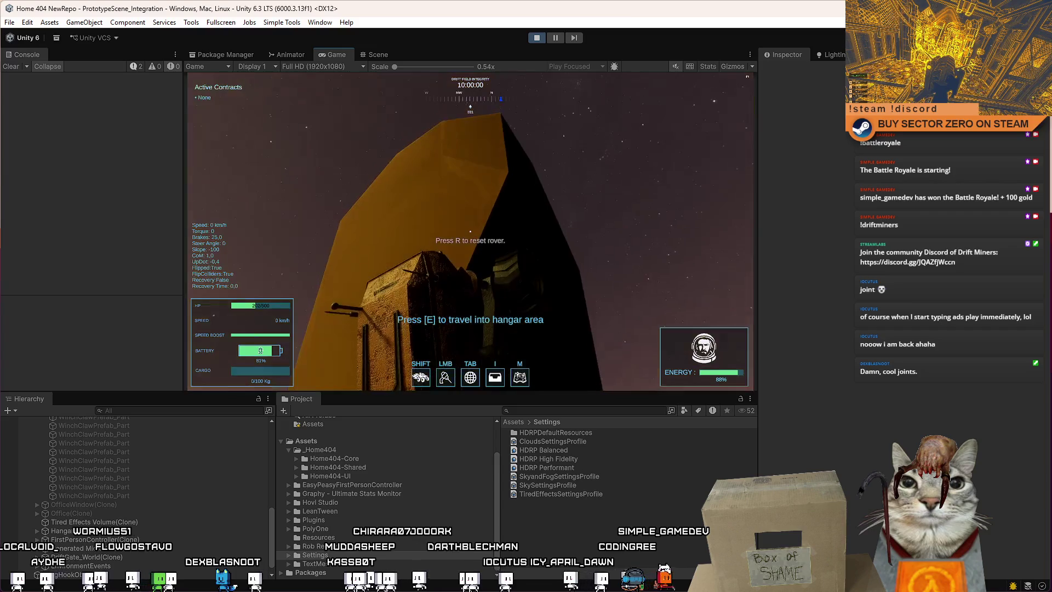
{"action": "key", "text": "Escape"}
{"action": "key", "text": "Escape"}
Stop play and set WinchTool.cs fixedJoint massScale to 100f, connectedMassScale to 1f, and save.
{"action": "left_click", "coordinate": [537, 39]}
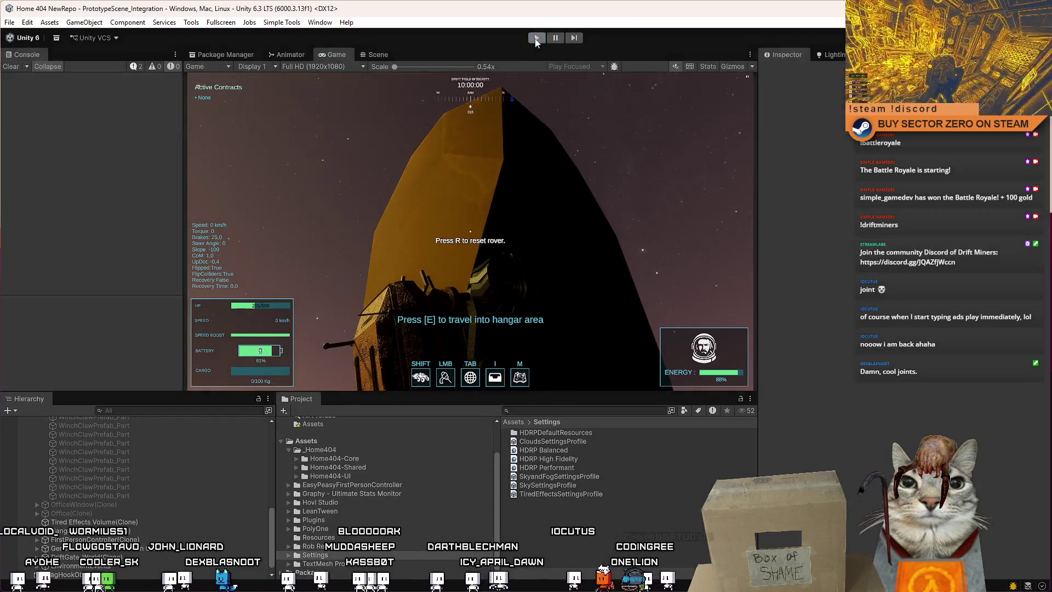
{"action": "key", "text": "alt+Tab"}
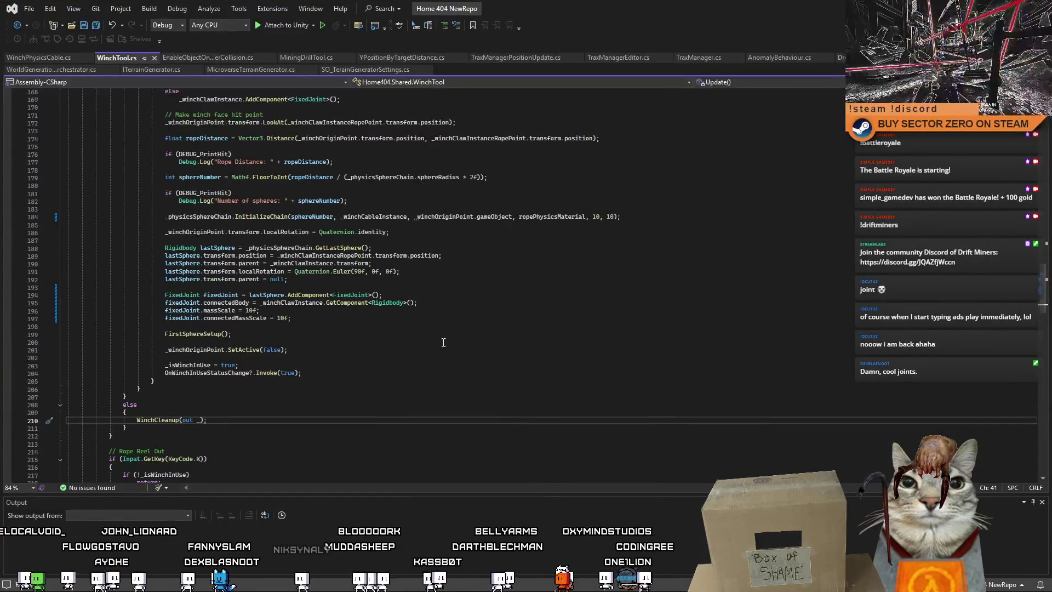
{"action": "left_click", "coordinate": [408, 331]}
{"action": "left_click", "coordinate": [278, 318]}
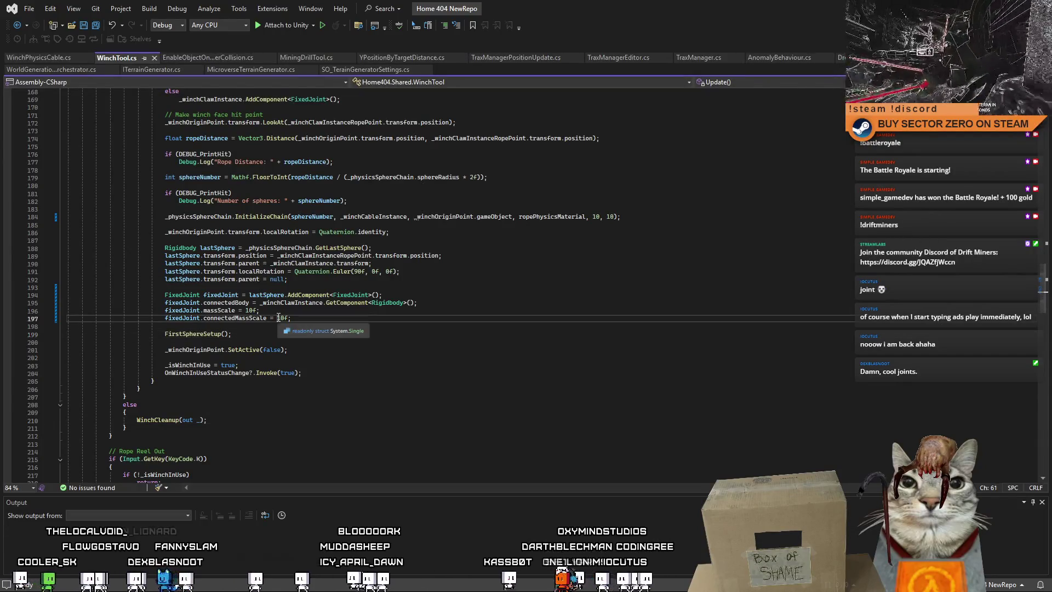
{"action": "type", "text": "1f"}
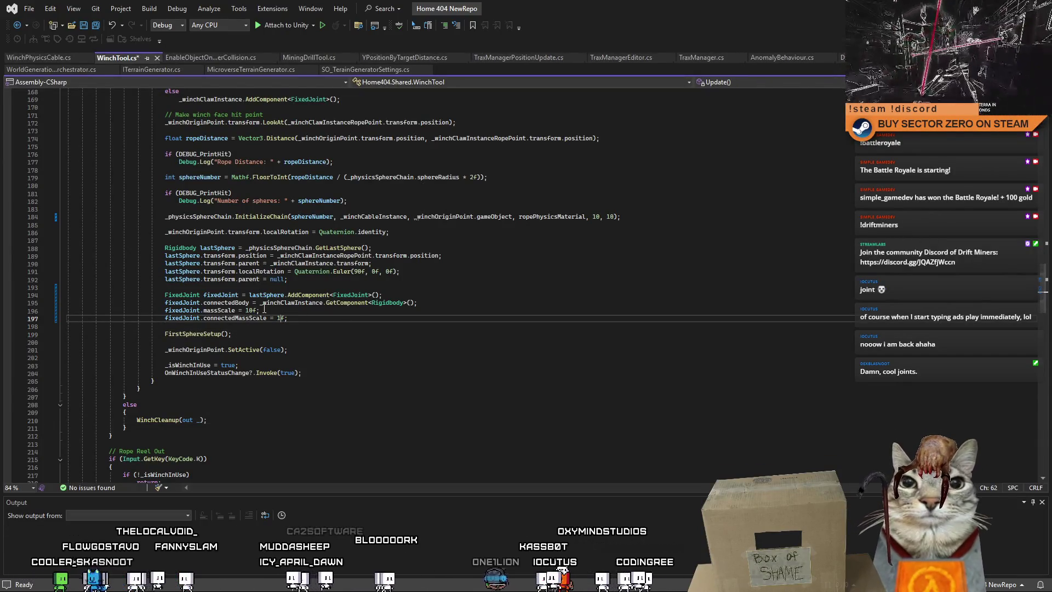
{"action": "left_click", "coordinate": [285, 310]}
{"action": "type", "text": "0"}
{"action": "left_click", "coordinate": [334, 342]}
{"action": "key", "text": "ctrl+s"}
{"action": "left_click", "coordinate": [383, 396]}
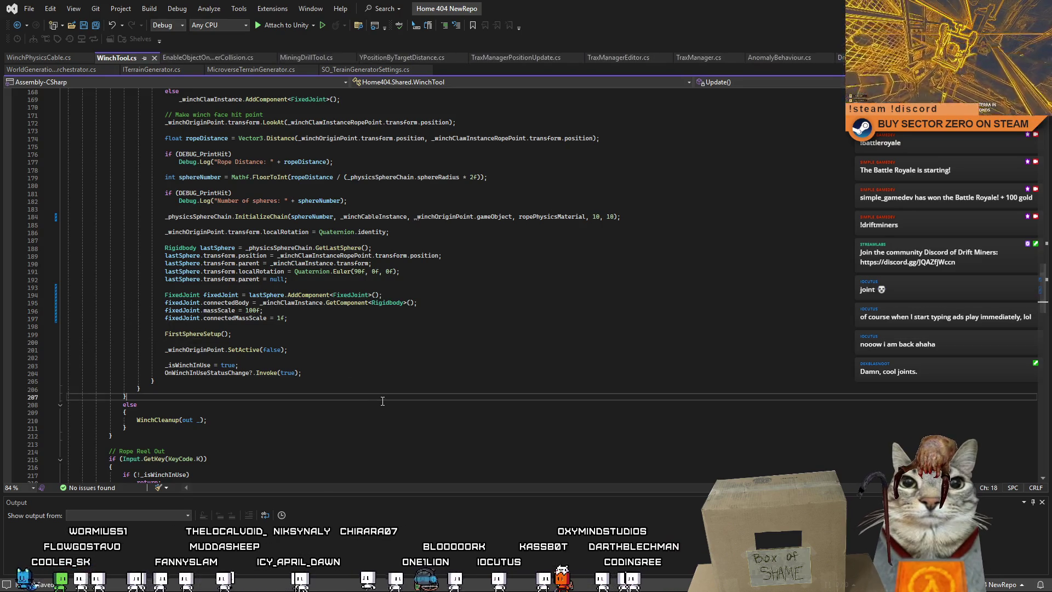
{"action": "key", "text": "alt+Tab"}
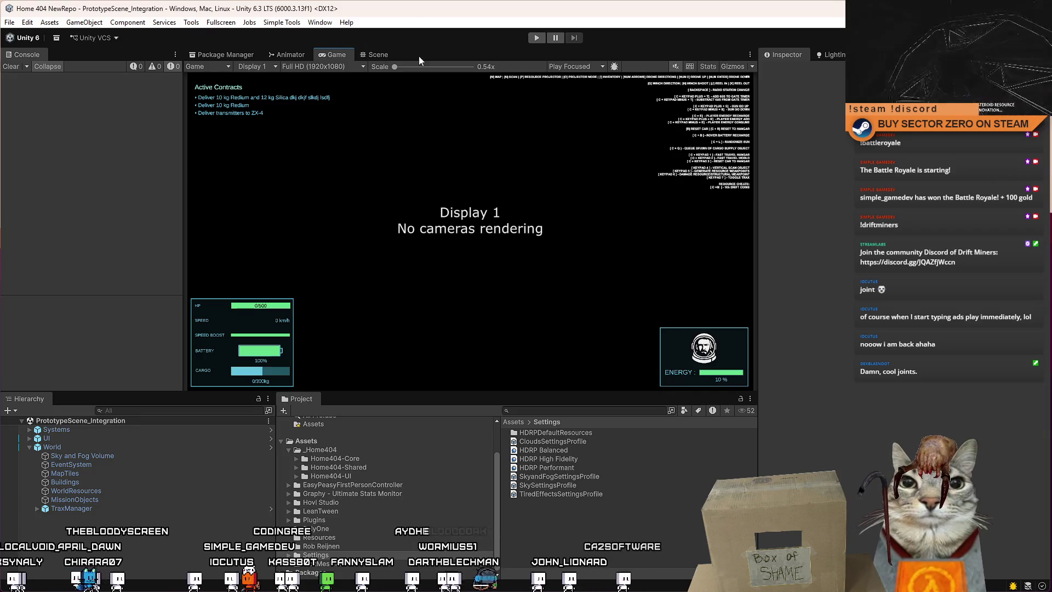
Start Play mode, choose PLAY in the Drift Miners menu, and use the hangar terminal.
{"action": "left_click", "coordinate": [537, 38]}
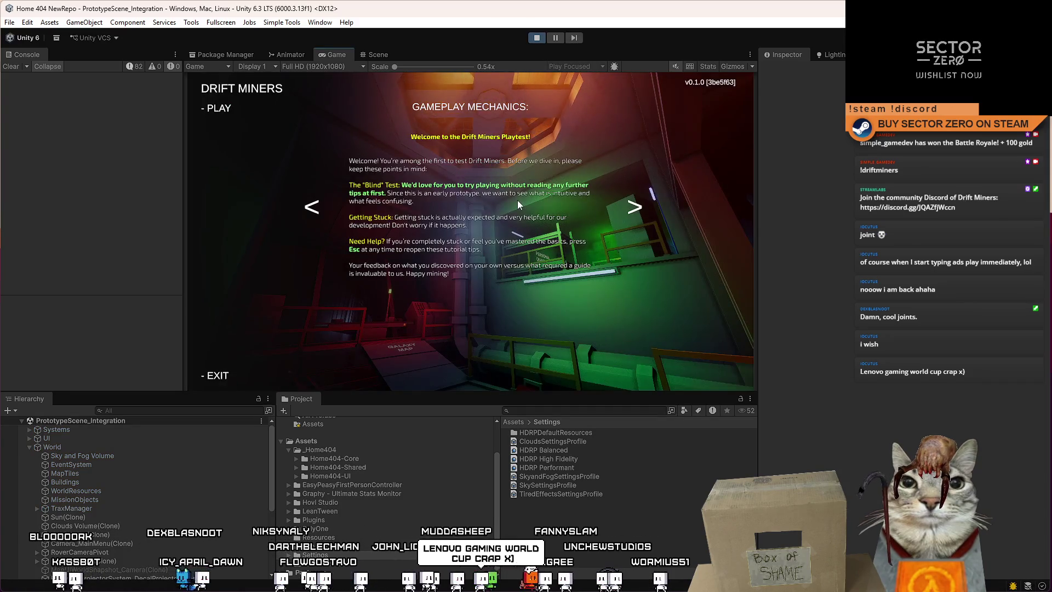
{"action": "left_click", "coordinate": [218, 108]}
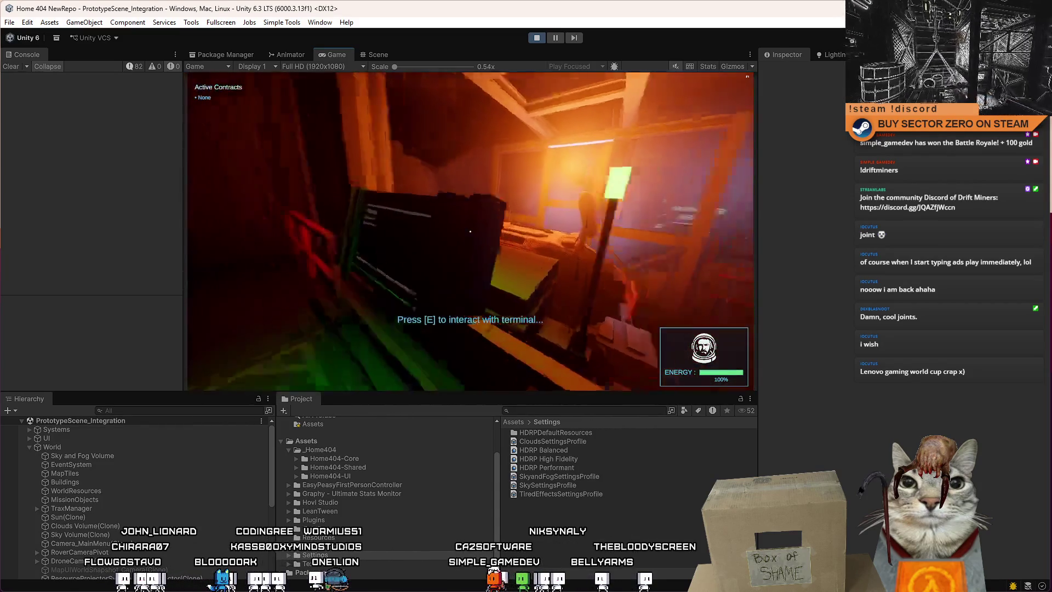
{"action": "key", "text": "e"}
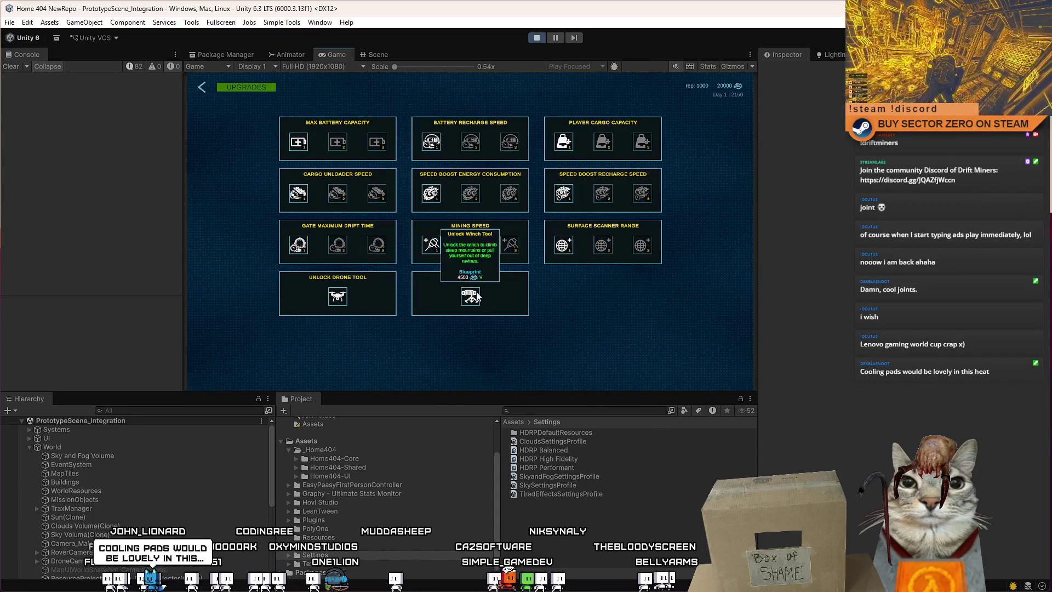
Exit the upgrades terminal with Unlock Winch Tool bought, currency now 15500.
{"action": "key", "text": "Escape"}
{"action": "key", "text": "Escape"}
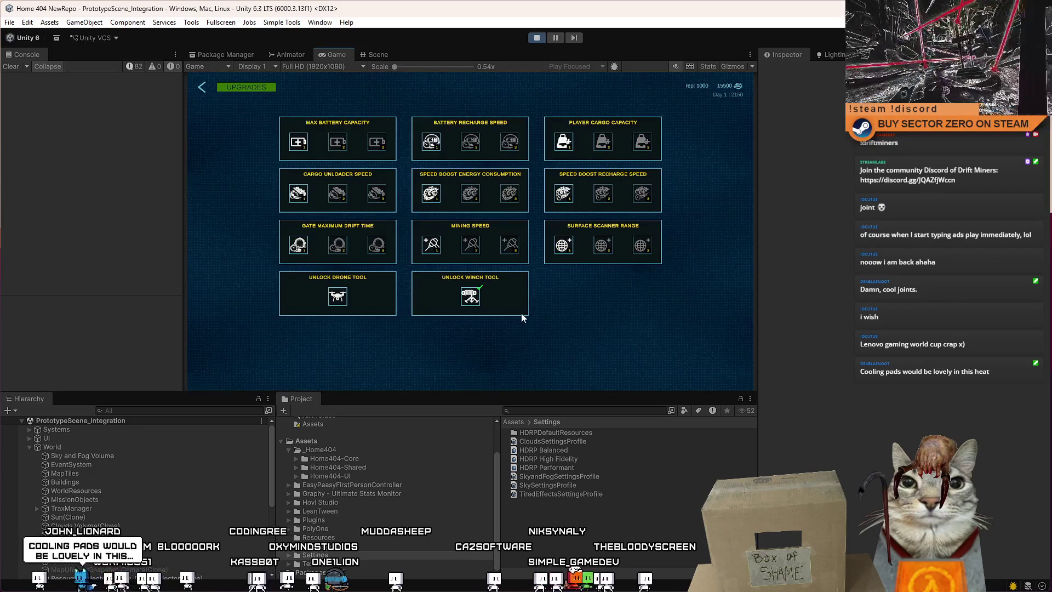
{"action": "key", "text": "Escape"}
{"action": "key", "text": "Escape"}
{"action": "key", "text": "Escape"}
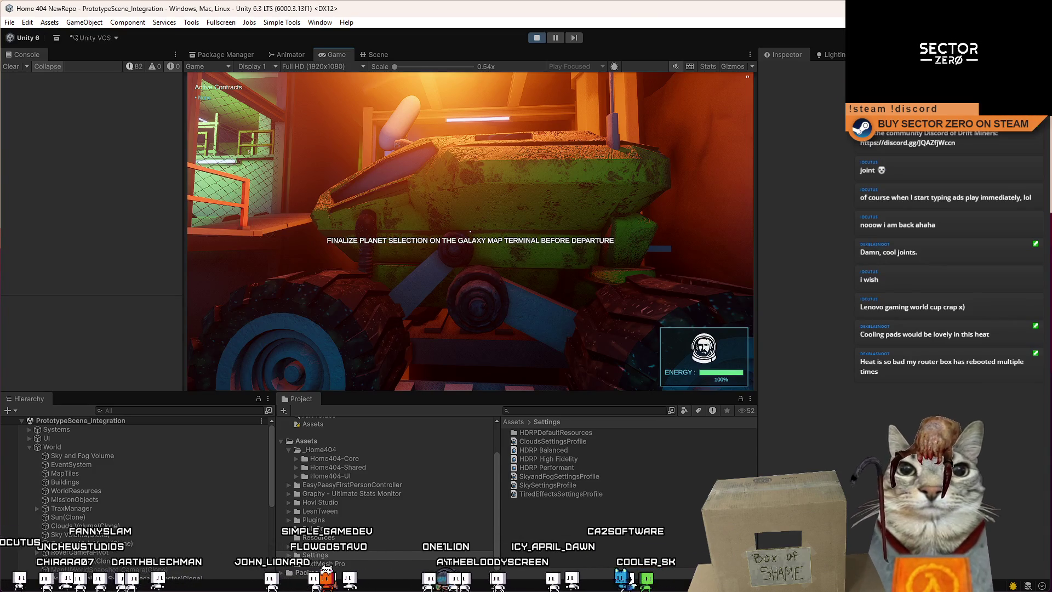
Board the rover and drive it down the hangar corridor toward the Drift Gate.
{"action": "key", "text": "e"}
{"action": "key", "text": "w"}
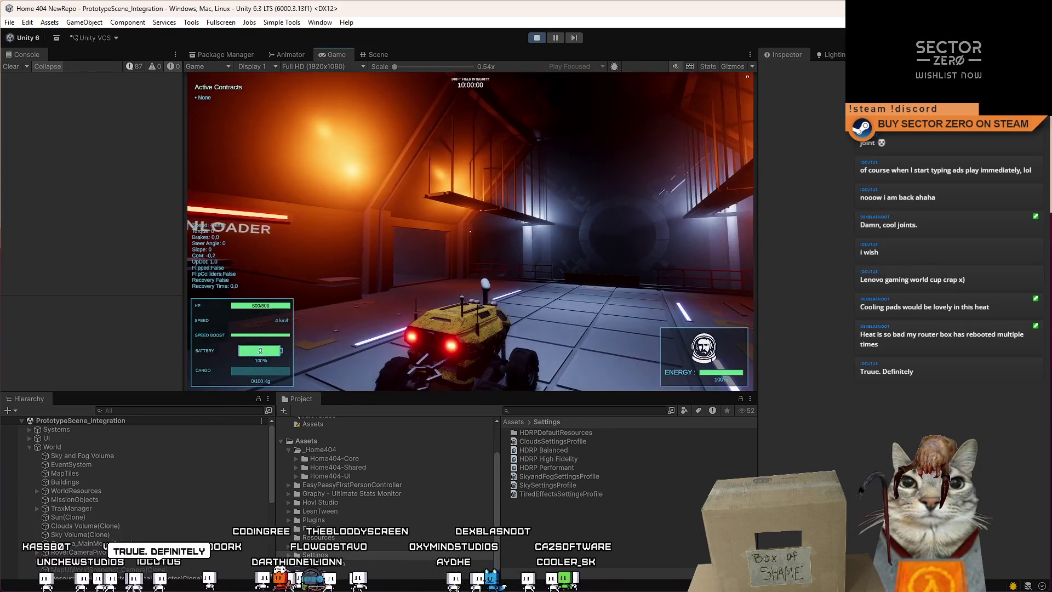
{"action": "key", "text": "w"}
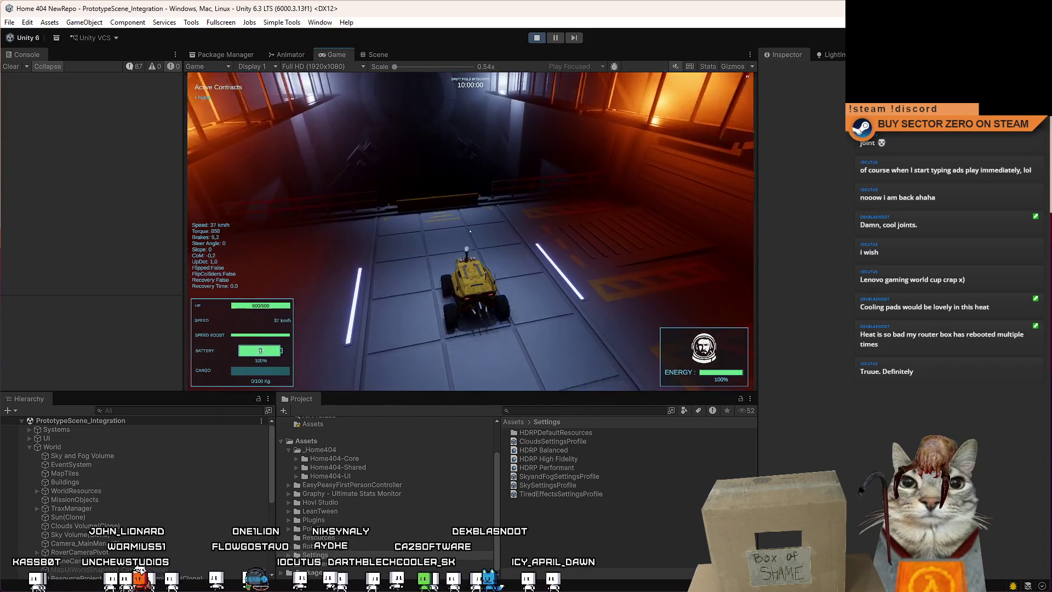
{"action": "key", "text": "s"}
{"action": "key", "text": "s"}
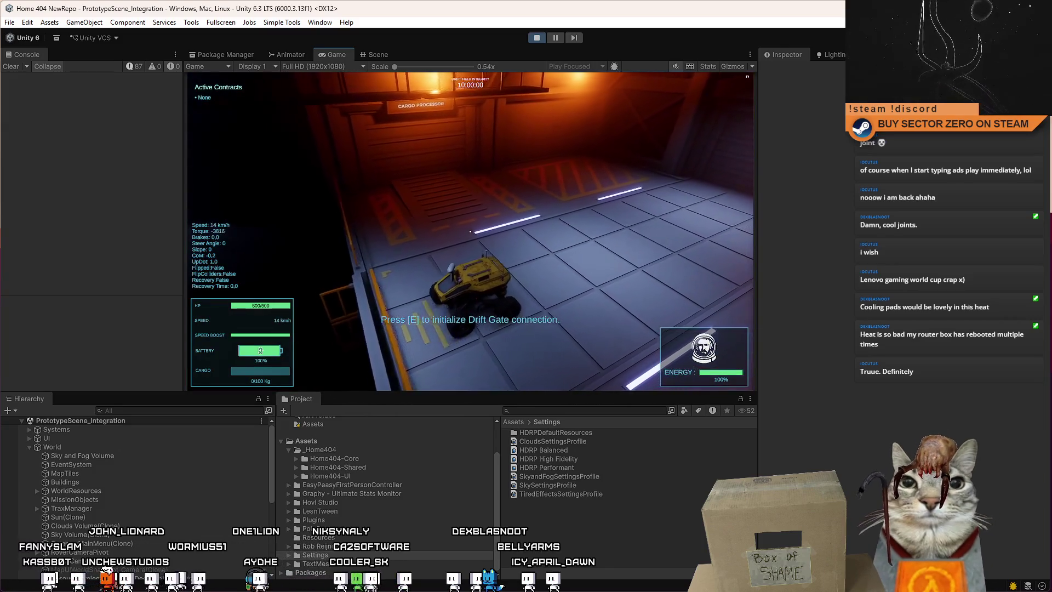
{"action": "key", "text": "w"}
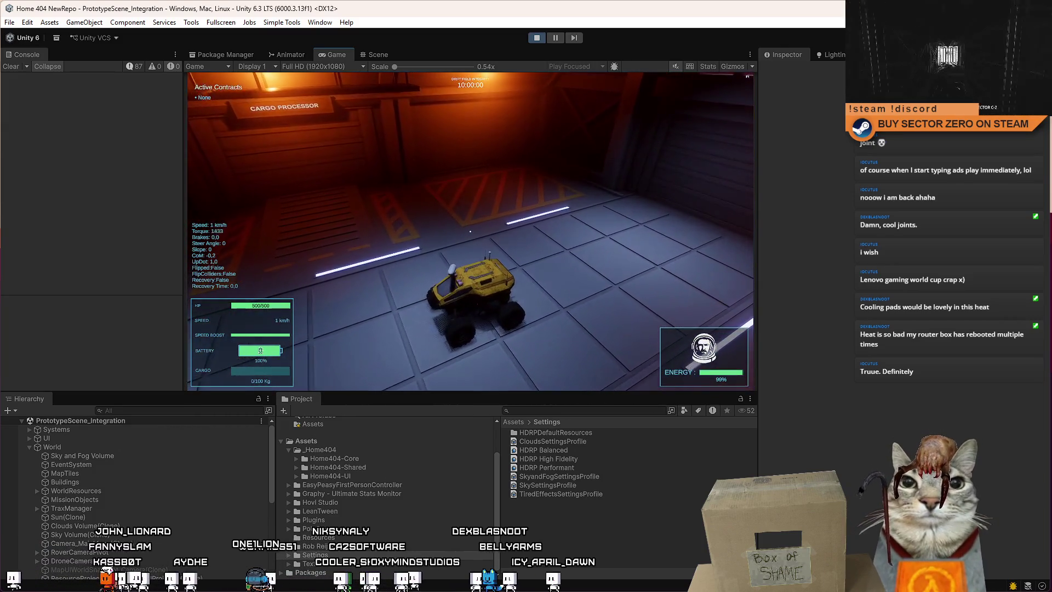
{"action": "key", "text": "w"}
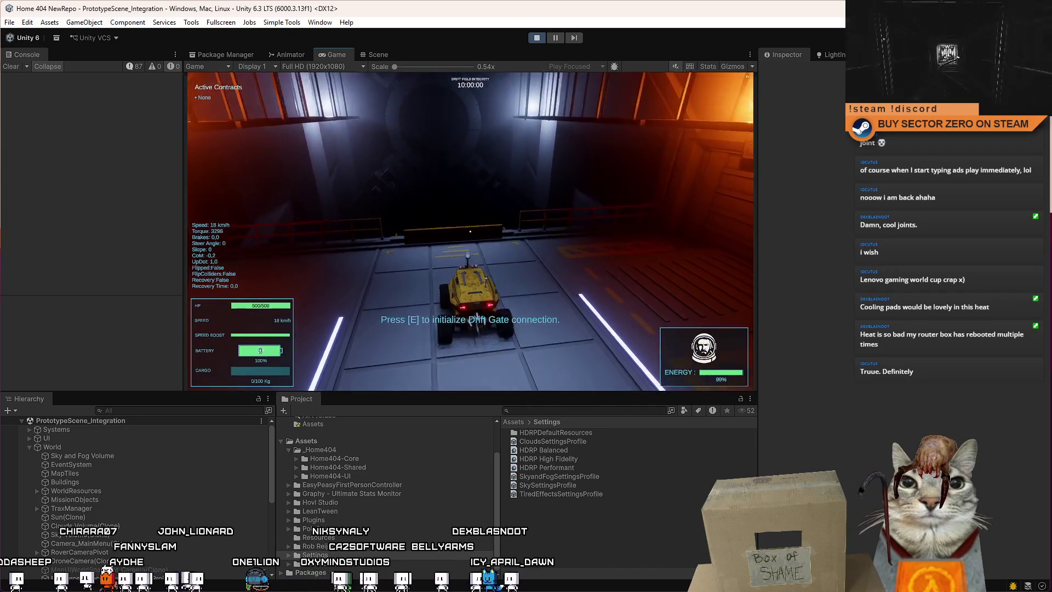
Line the rover up with the gate, connect the Drift Gate, and drive through.
{"action": "key", "text": "w"}
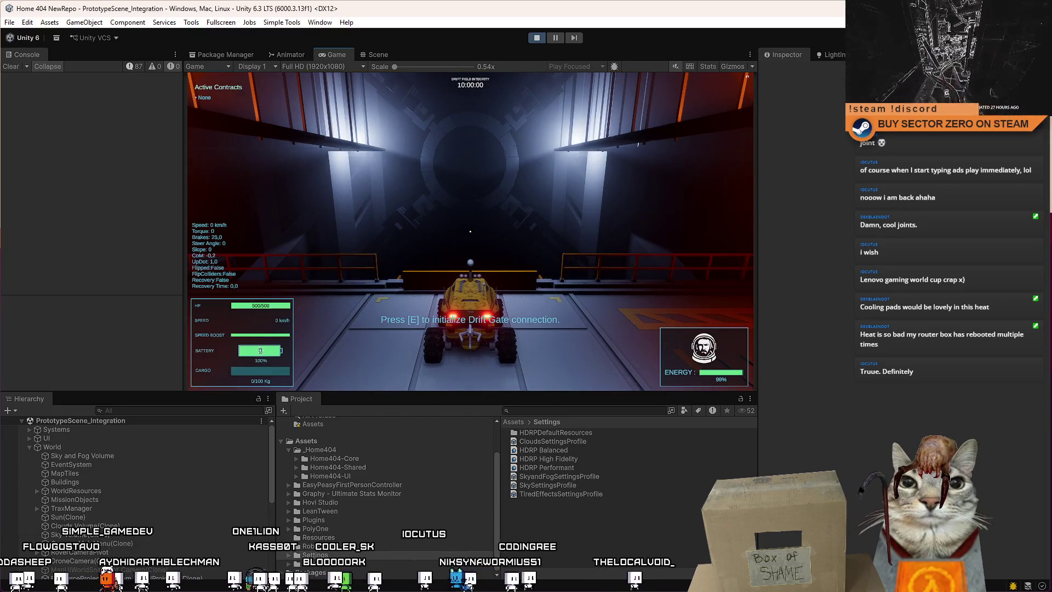
{"action": "key", "text": "s"}
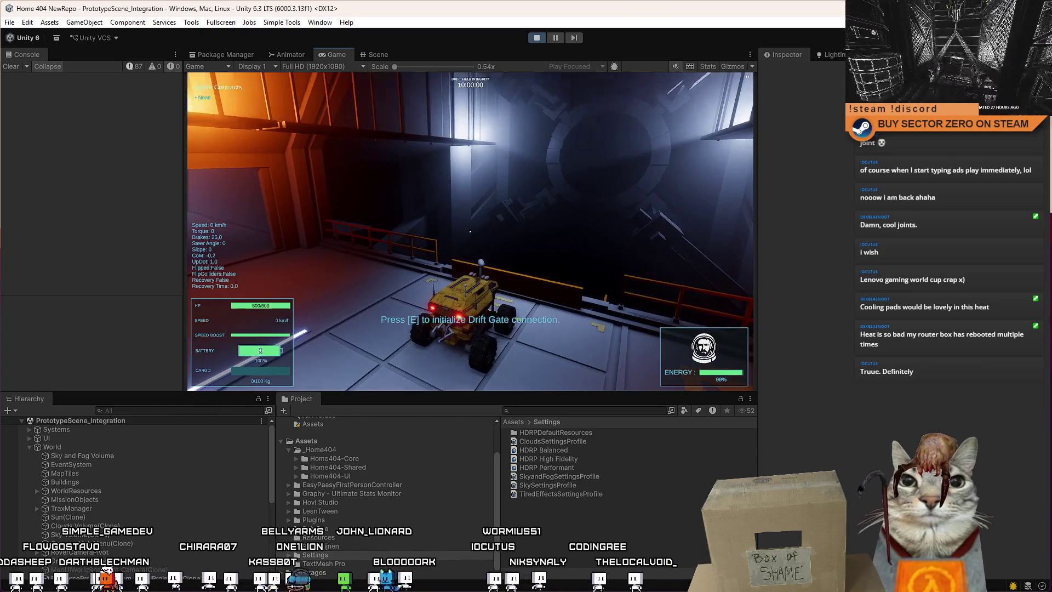
{"action": "key", "text": "w"}
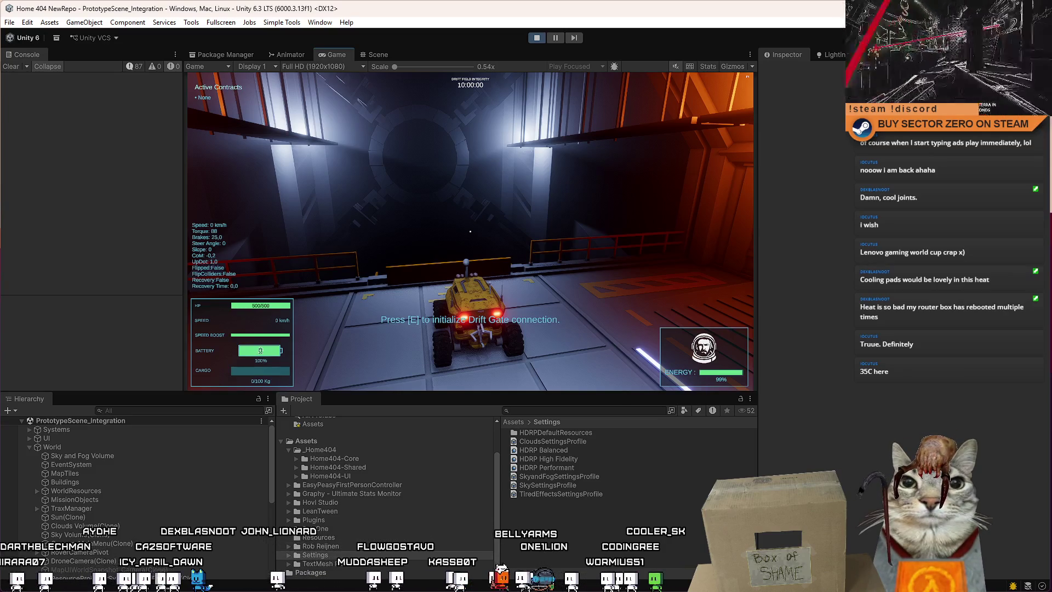
{"action": "key", "text": "e"}
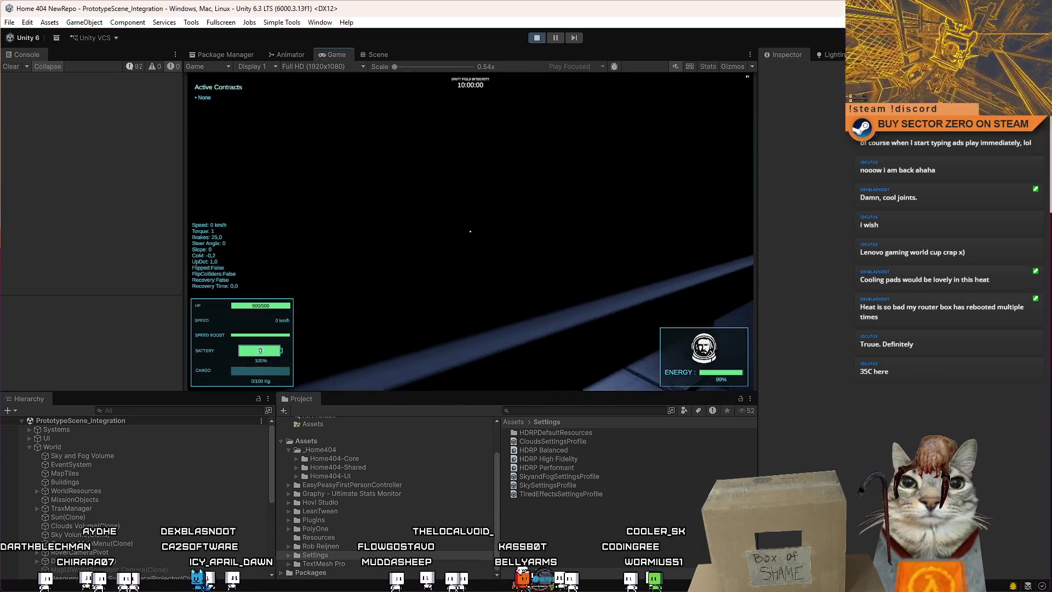
{"action": "key", "text": "w"}
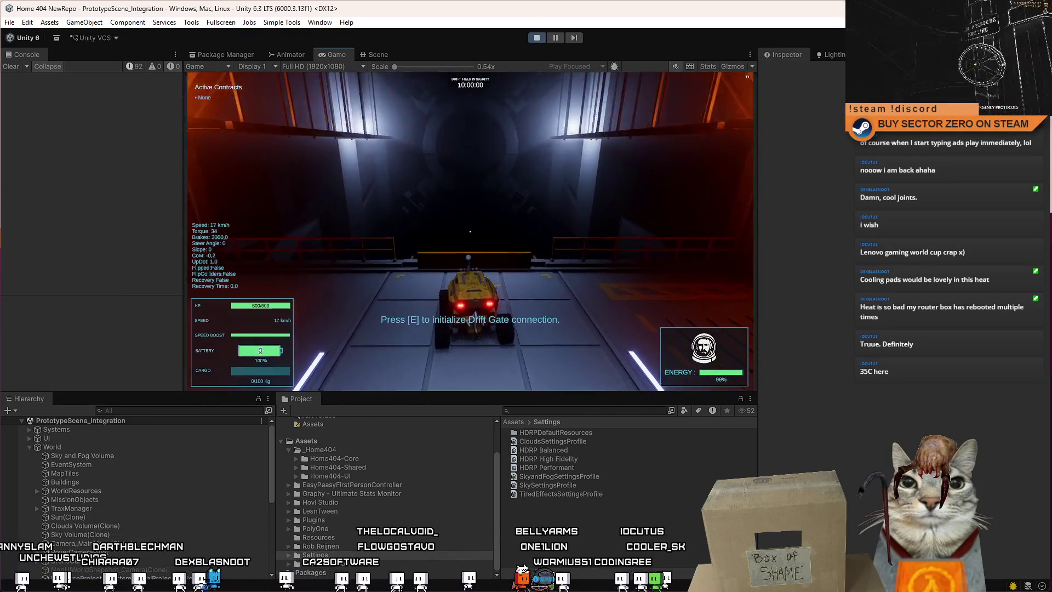
Drive the rover down the ramp onto the desert dunes, then maximize the Game view.
{"action": "key", "text": "e"}
{"action": "key", "text": "w"}
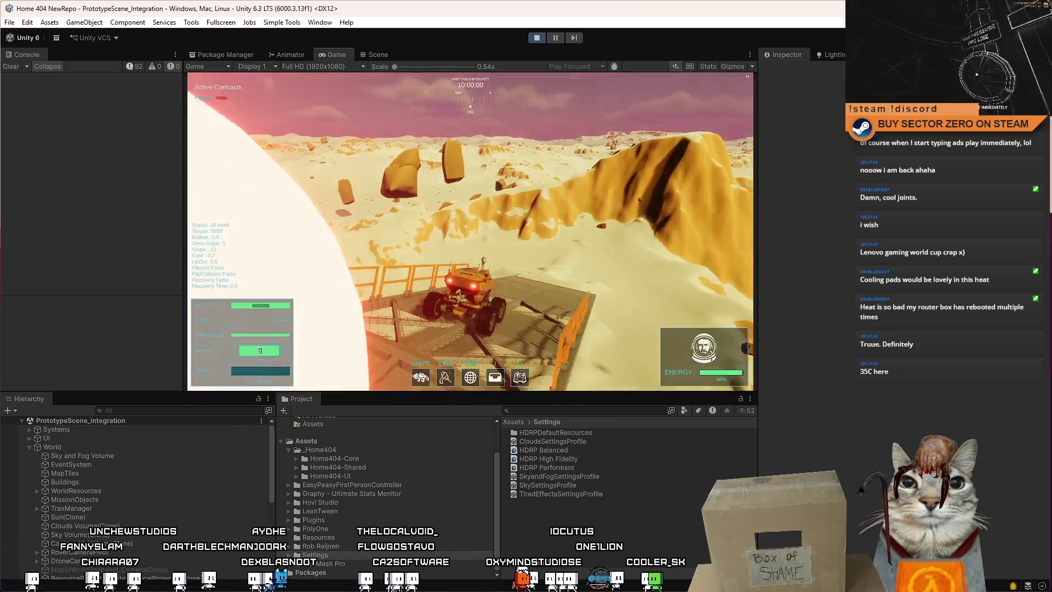
{"action": "key", "text": "a"}
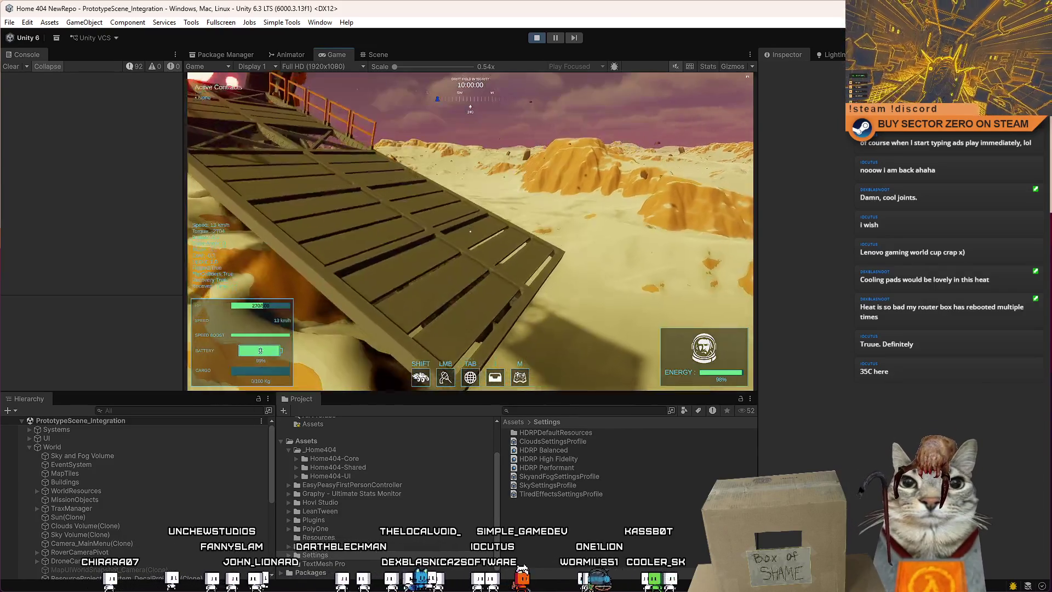
{"action": "key", "text": "w"}
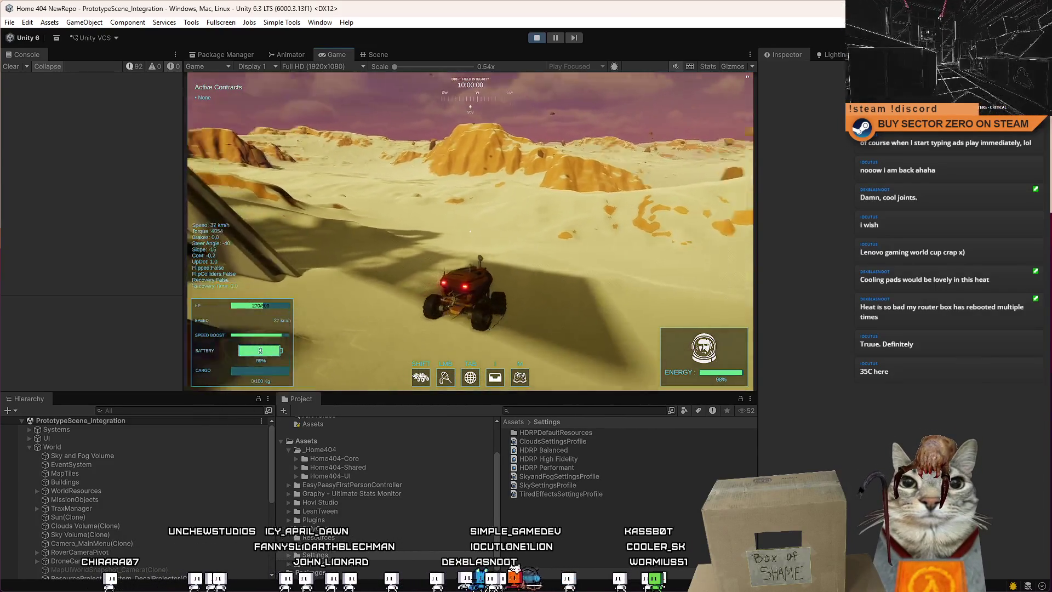
{"action": "key", "text": "d"}
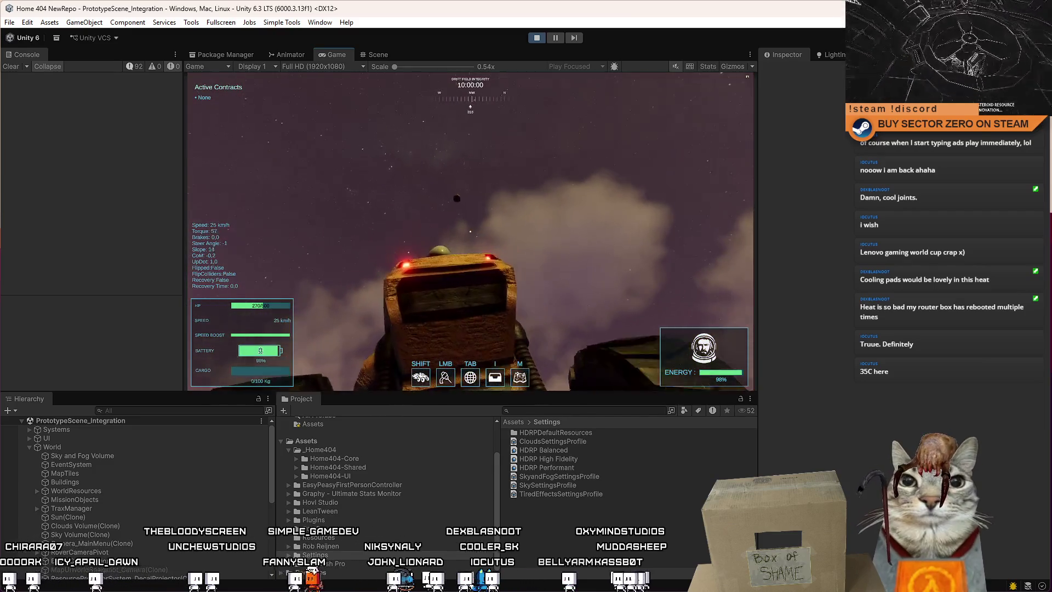
{"action": "key", "text": "space"}
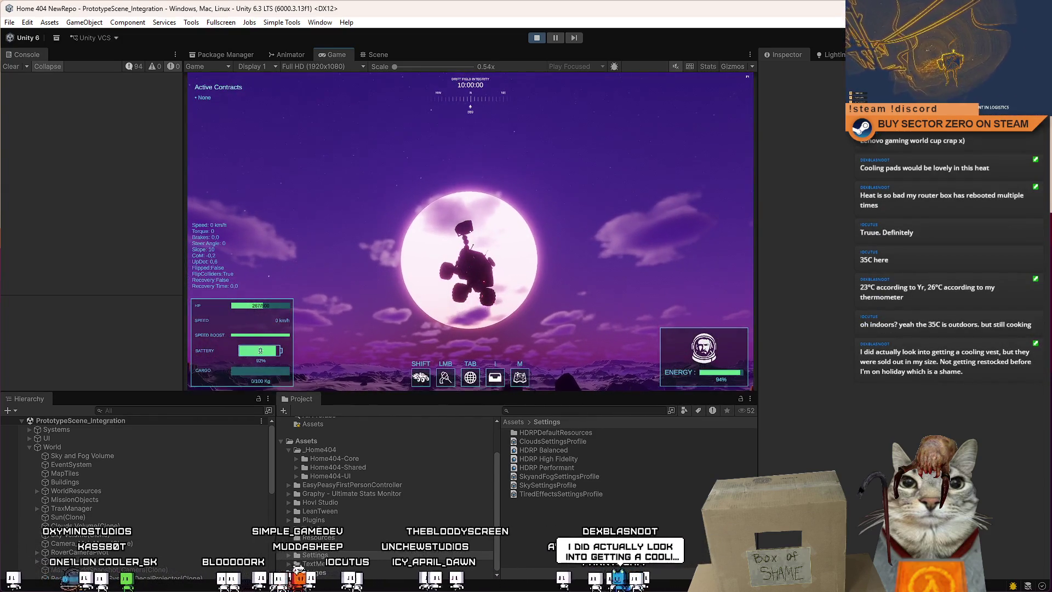
{"action": "key", "text": "Escape"}
{"action": "double_click", "coordinate": [337, 54]}
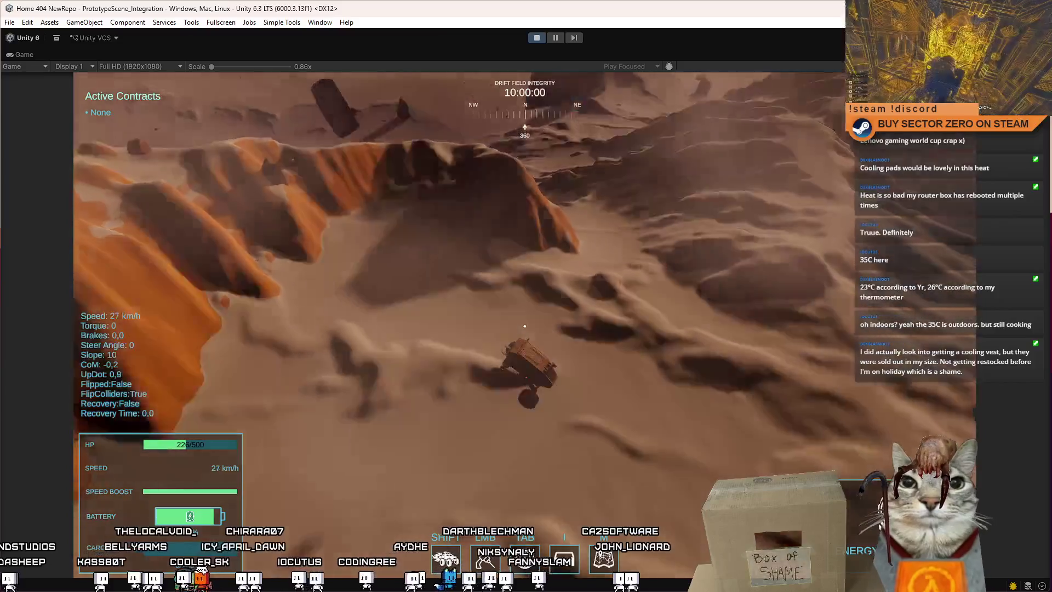
Restore the Game view to the normal editor layout and pause the game.
{"action": "key", "text": "Escape"}
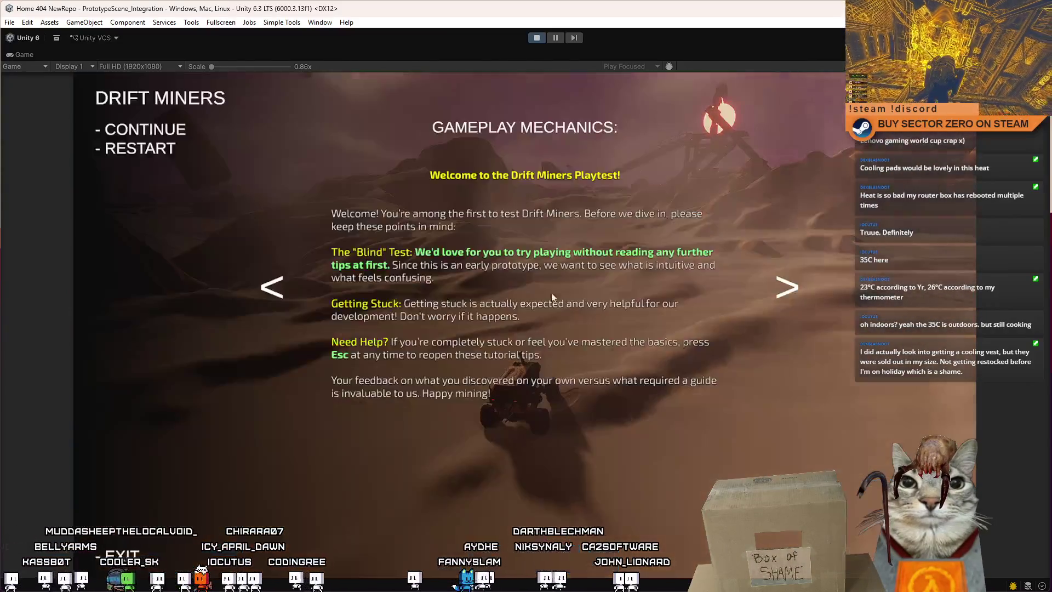
{"action": "left_click", "coordinate": [556, 37]}
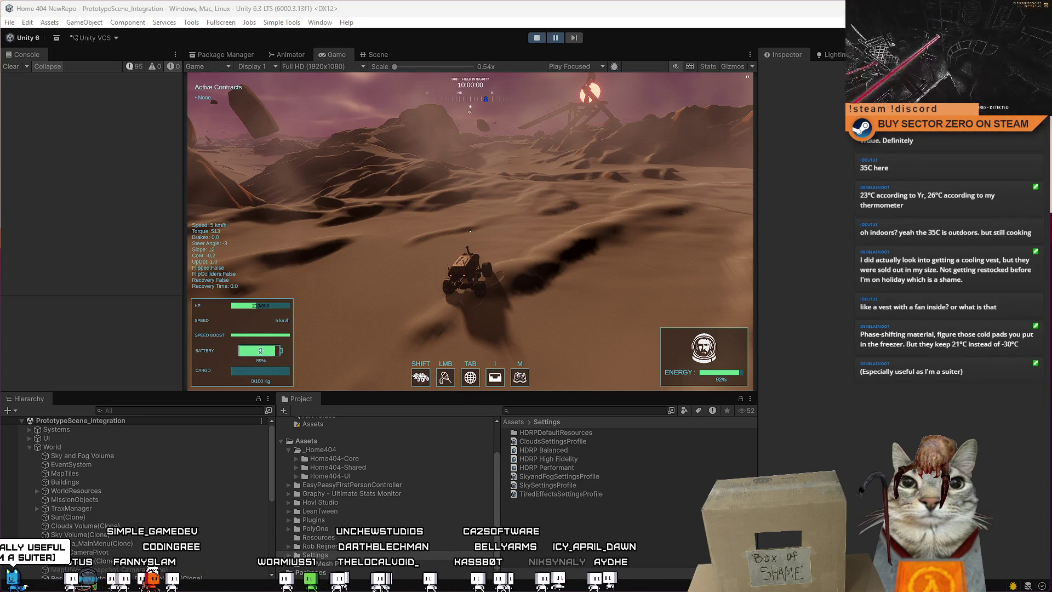
{"action": "key", "text": "alt+Tab"}
{"action": "double_click", "coordinate": [337, 38]}
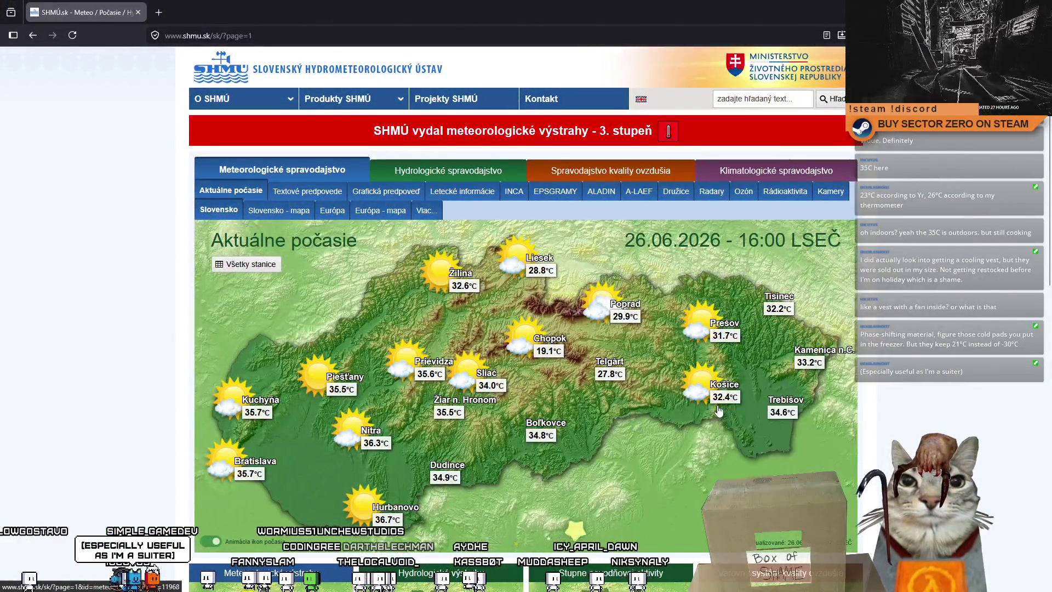
Check the SHMÚ temperature map stations, then switch to the Radarové informácie radar page.
{"action": "mouse_move", "coordinate": [713, 405]}
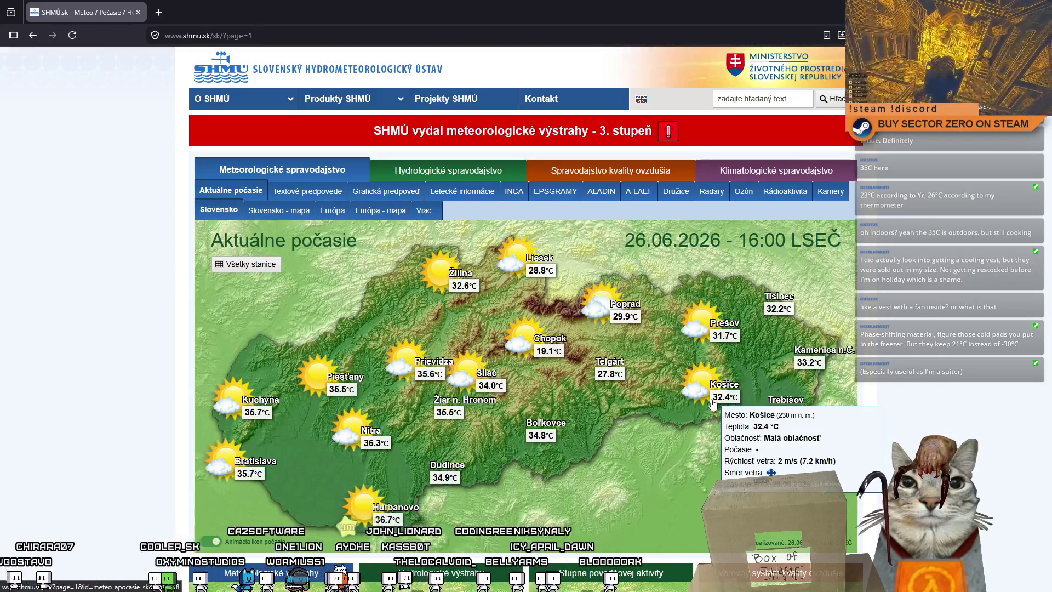
{"action": "mouse_move", "coordinate": [346, 438]}
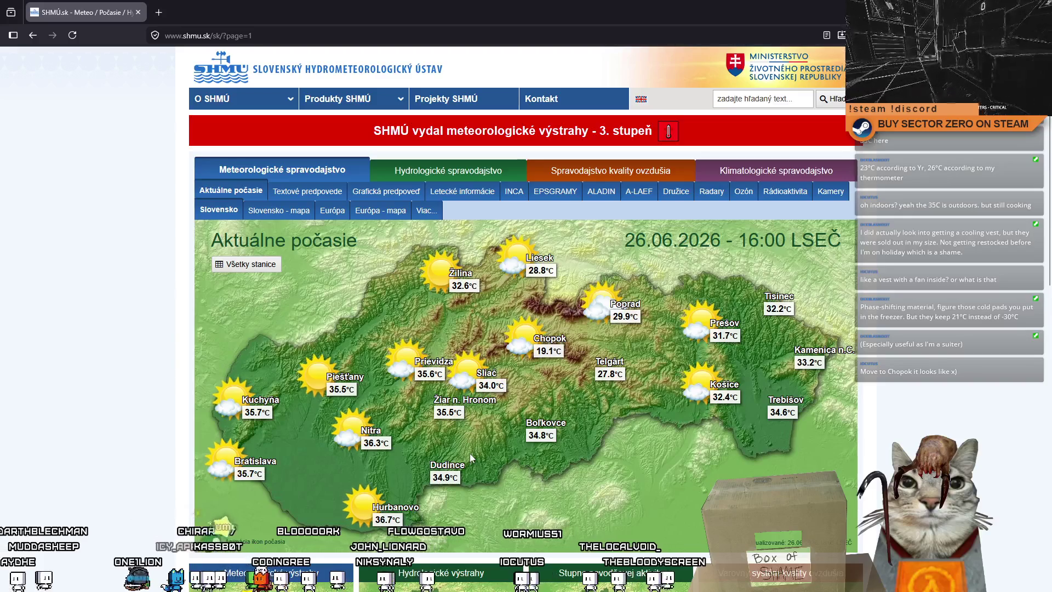
{"action": "mouse_move", "coordinate": [392, 526]}
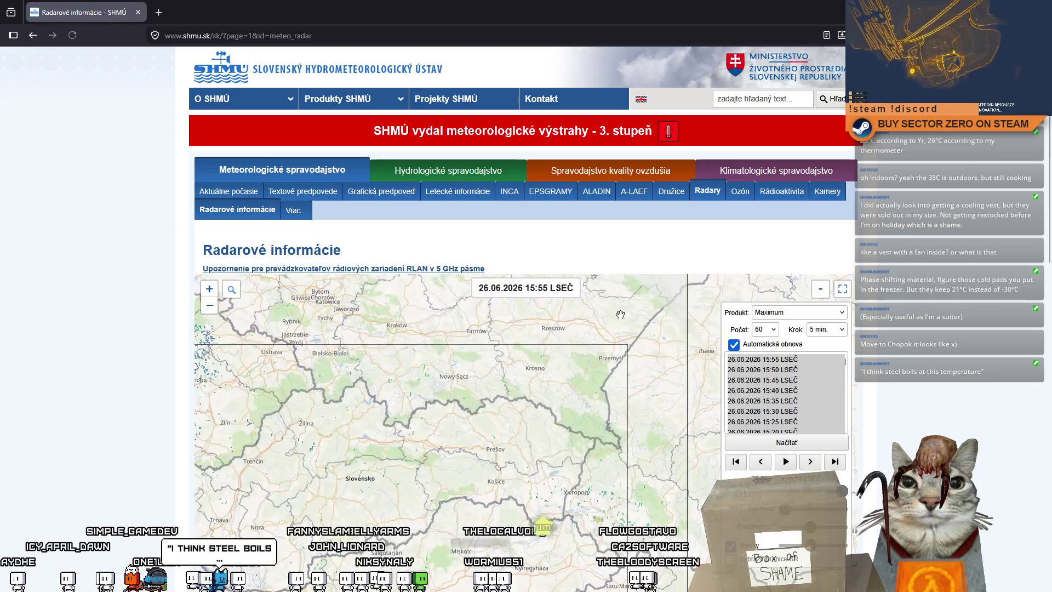
Centre the radar map on Slovakia and restore the browser to a floating window over Unity.
{"action": "left_click_drag", "start_coordinate": [556, 474], "coordinate": [632, 445]}
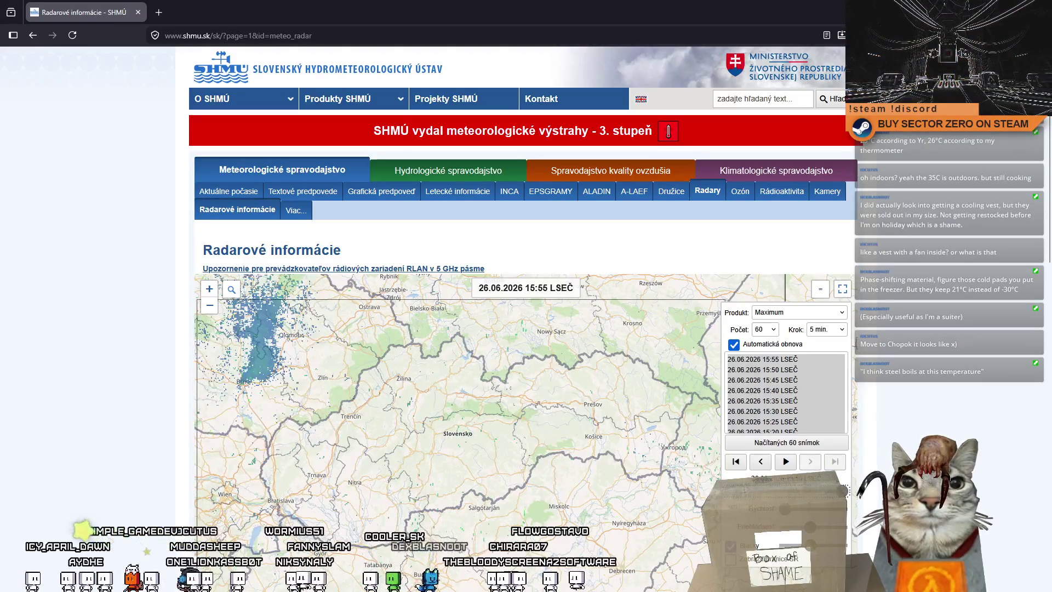
{"action": "double_click", "coordinate": [521, 5]}
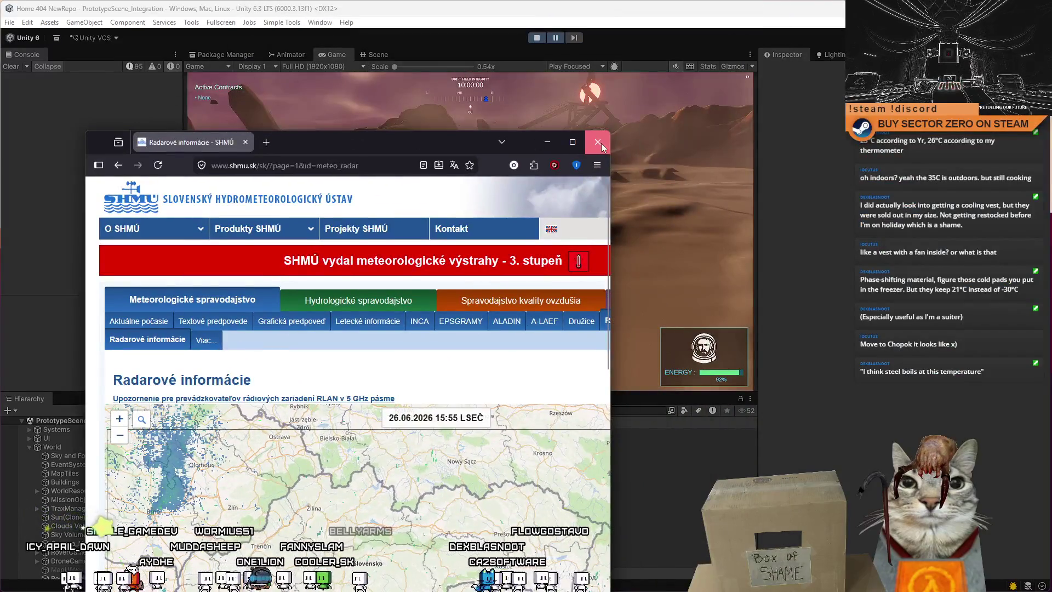
Close the weather browser and boost the rover across the sand toward the cliffs.
{"action": "left_click", "coordinate": [600, 145]}
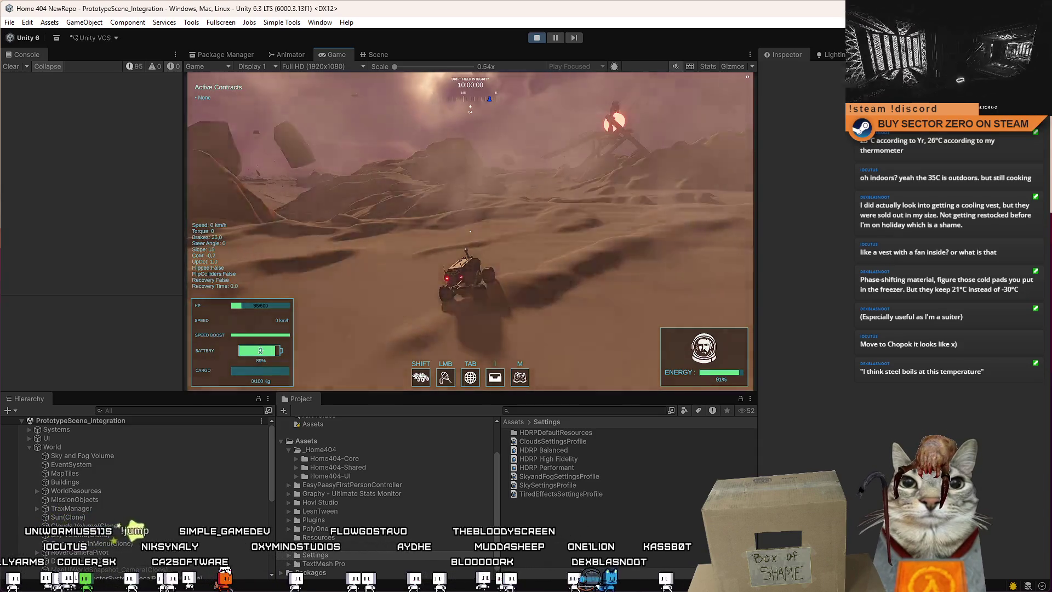
{"action": "key", "text": "w"}
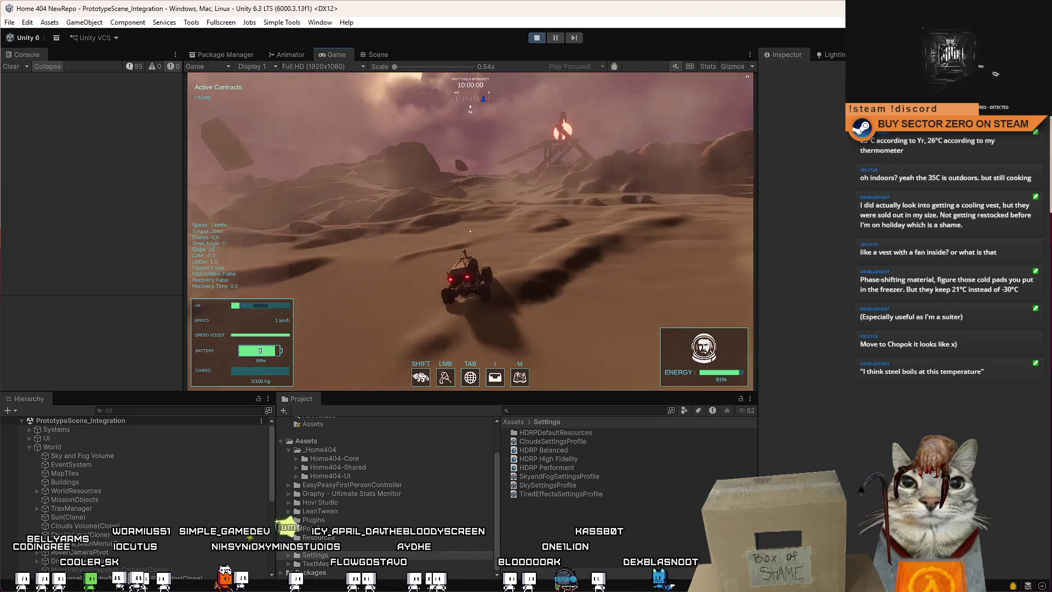
{"action": "key", "text": "d"}
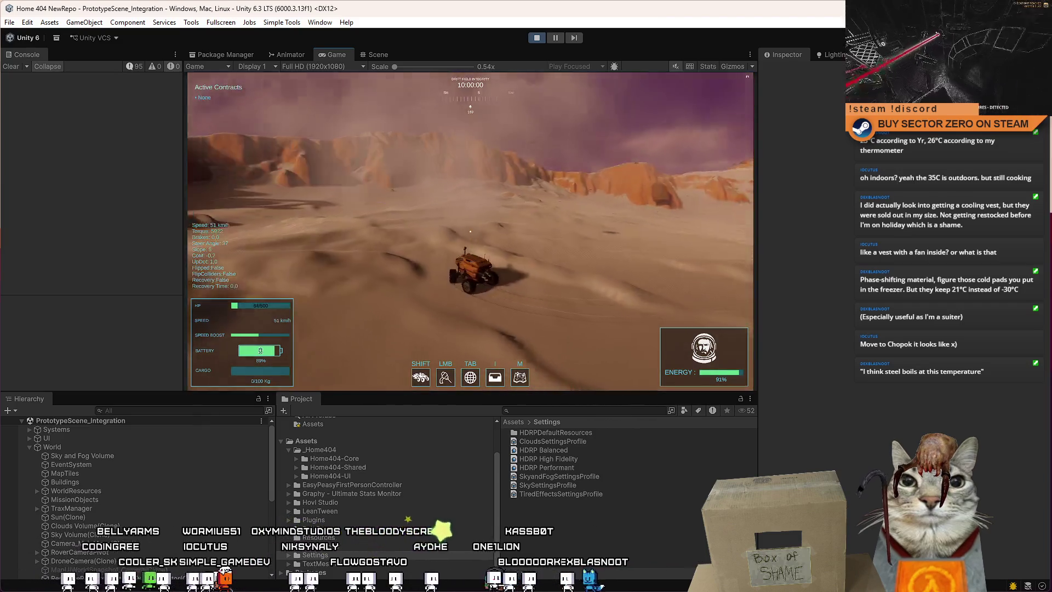
{"action": "key", "text": "shift"}
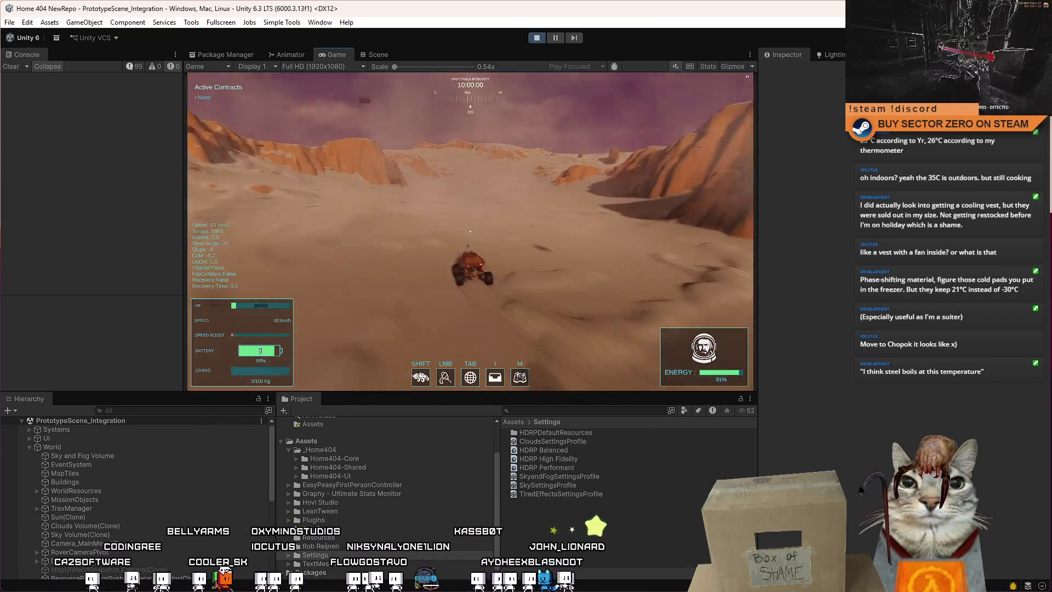
Glance at the pause menu's tutorial tips, keep driving until the rover is critically damaged, then stop Play mode.
{"action": "key", "text": "Escape"}
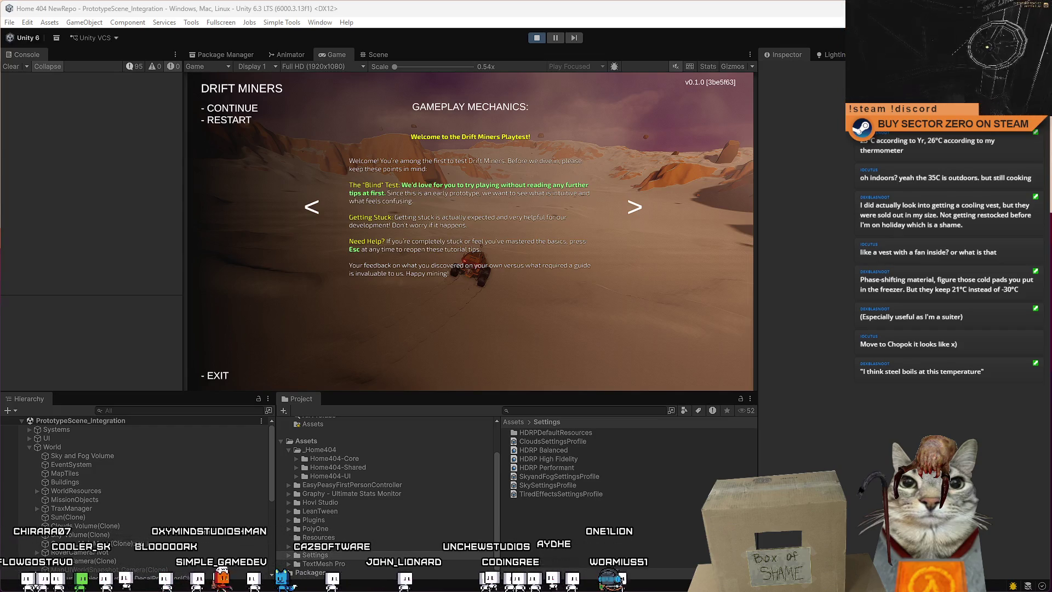
{"action": "key", "text": "Escape"}
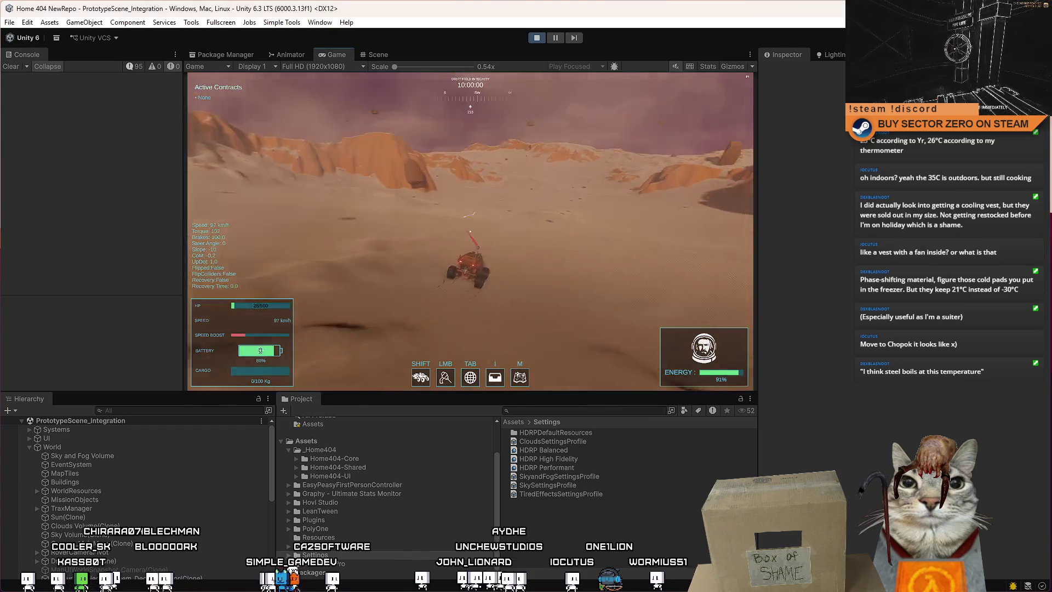
{"action": "key", "text": "w"}
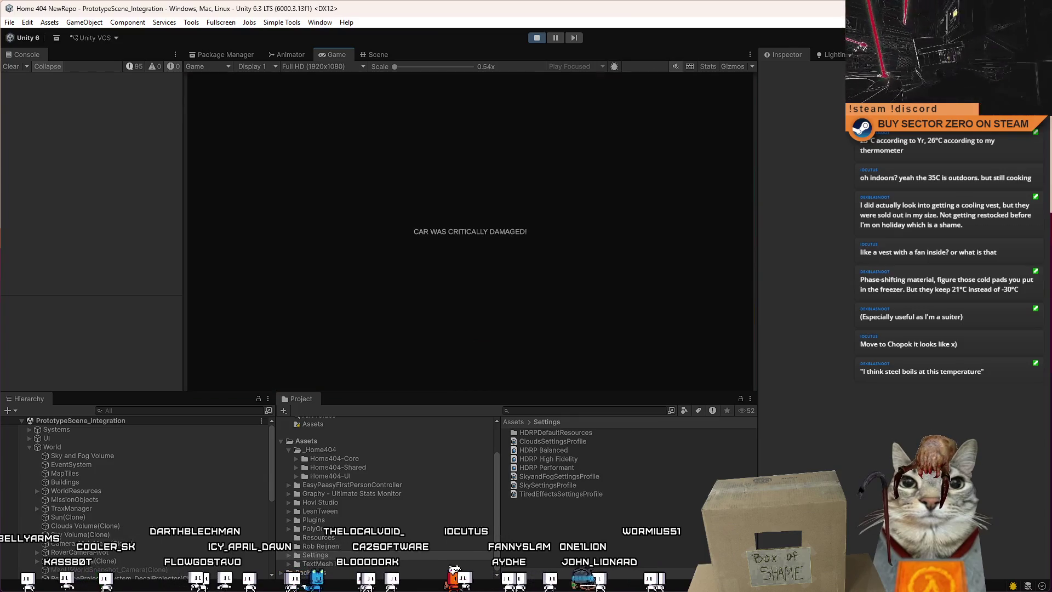
{"action": "left_click", "coordinate": [538, 38]}
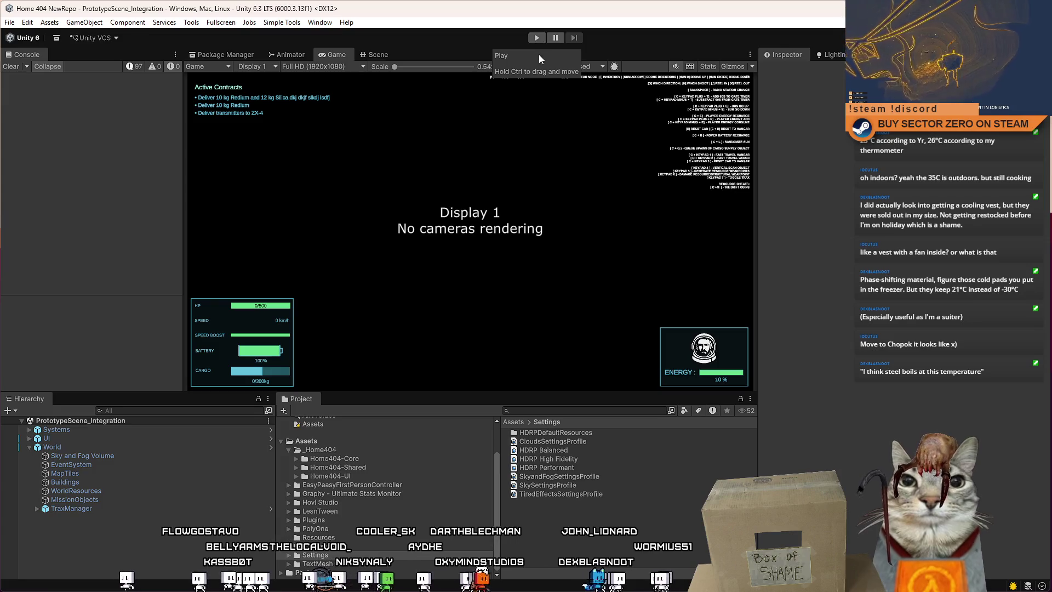
Restart Play mode and start the game from the Drift Miners start menu.
{"action": "left_click", "coordinate": [537, 38]}
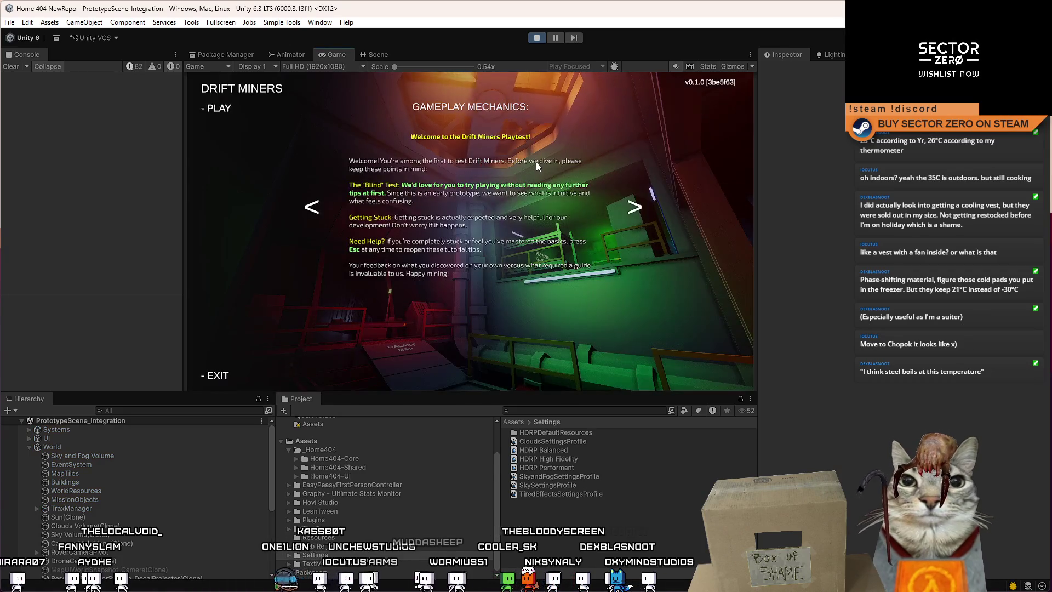
{"action": "left_click", "coordinate": [221, 109]}
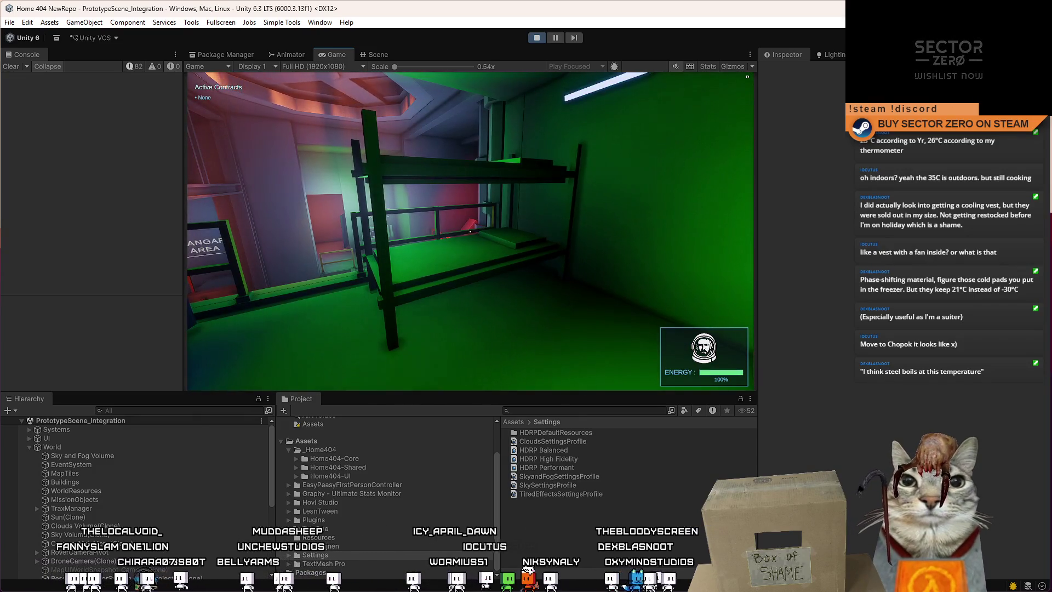
Walk from the bunk room past the Contract Terminal onto the Galaxy Map platform.
{"action": "key", "text": "a"}
{"action": "key", "text": "w"}
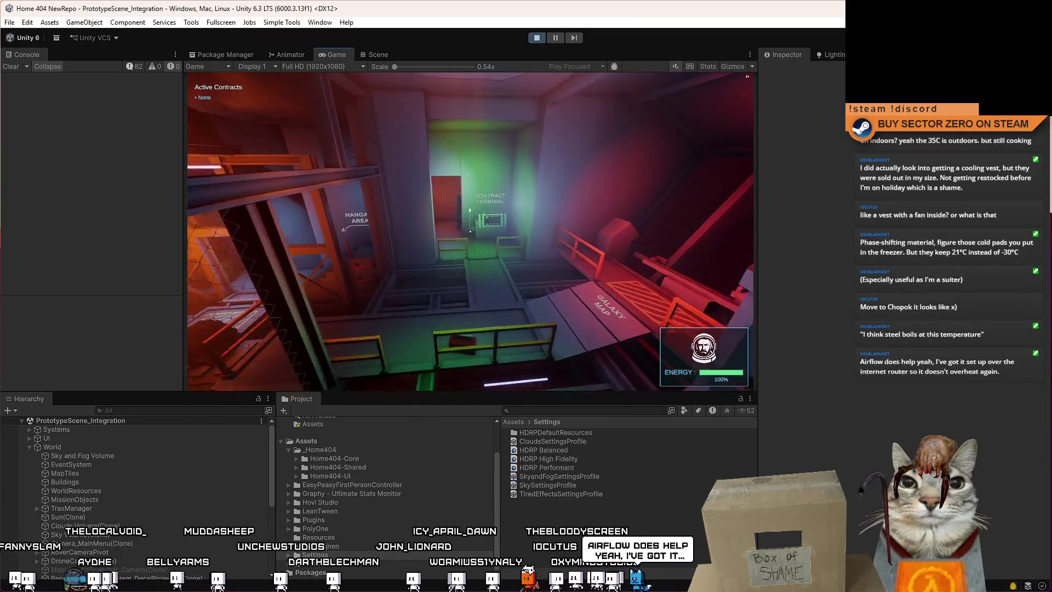
{"action": "key", "text": "w"}
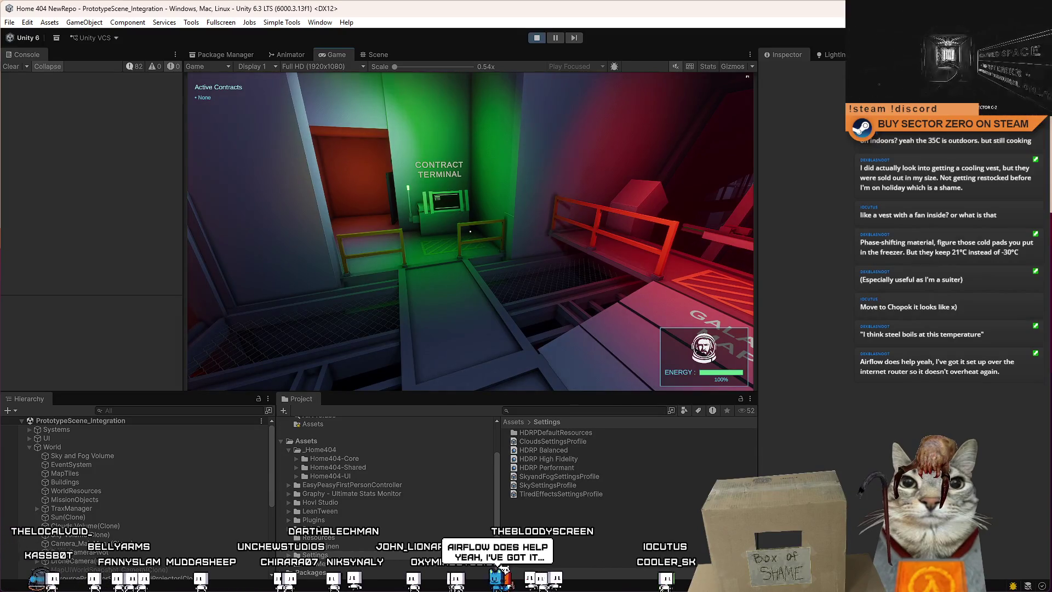
{"action": "mouse_move", "coordinate": [470, 231]}
{"action": "key", "text": "w"}
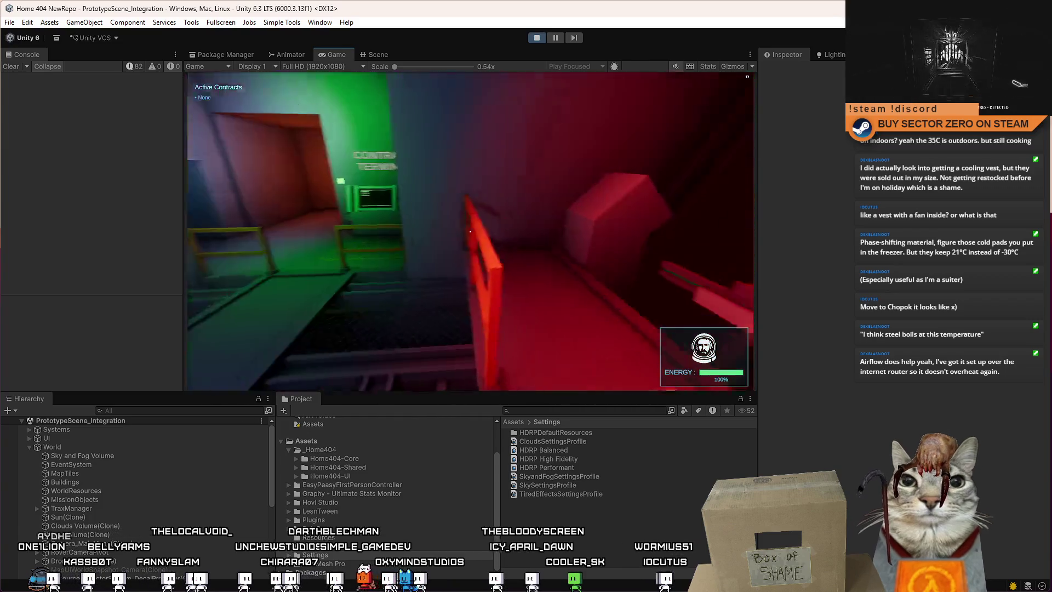
{"action": "key", "text": "w"}
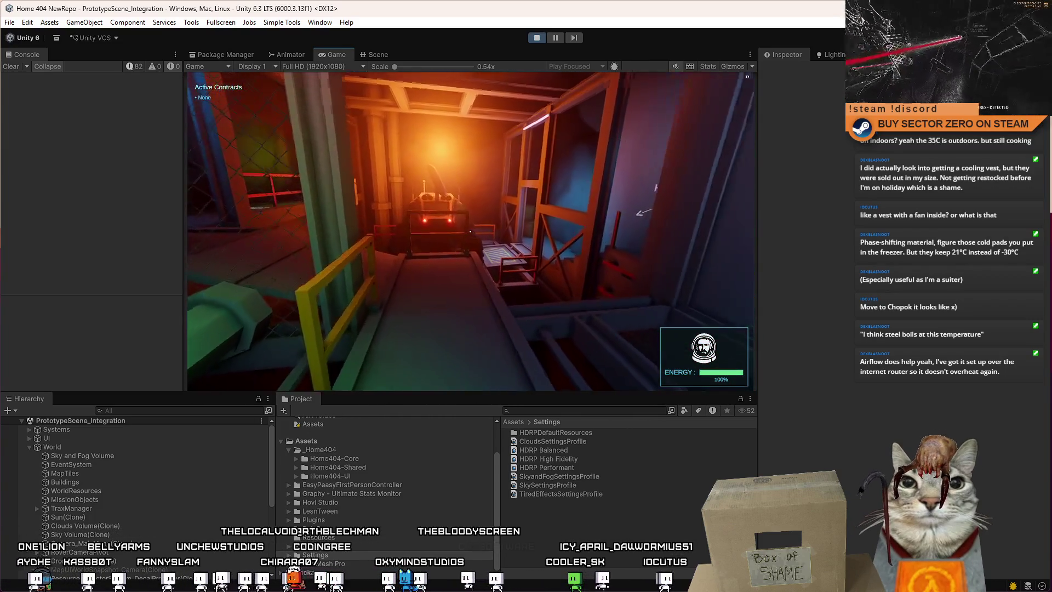
{"action": "key", "text": "w"}
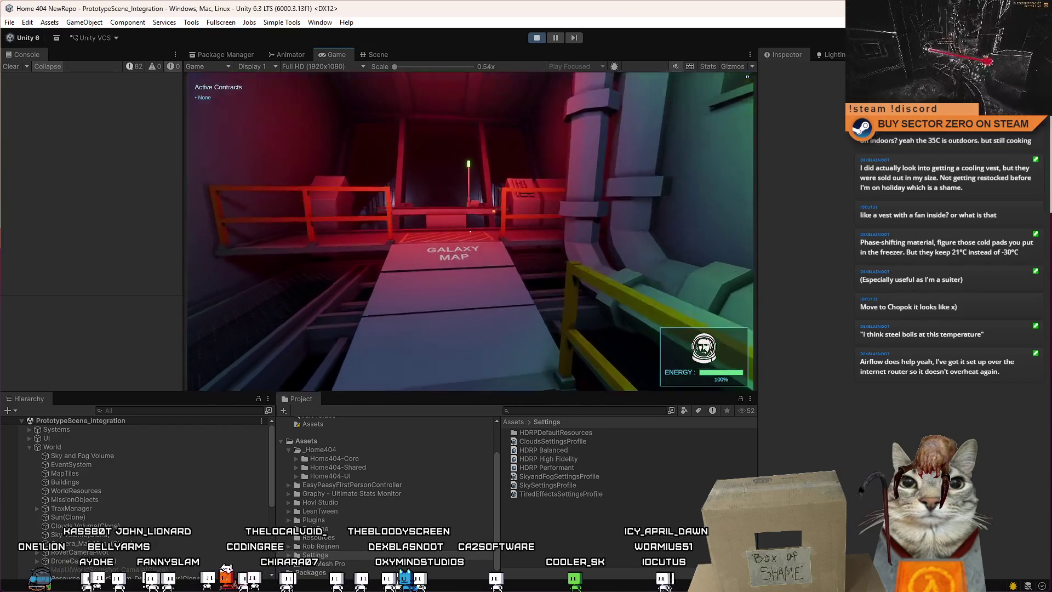
Toggle the pause menu, then go through the orange-lit corridor and open the Upgrades Terminal.
{"action": "key", "text": "Escape"}
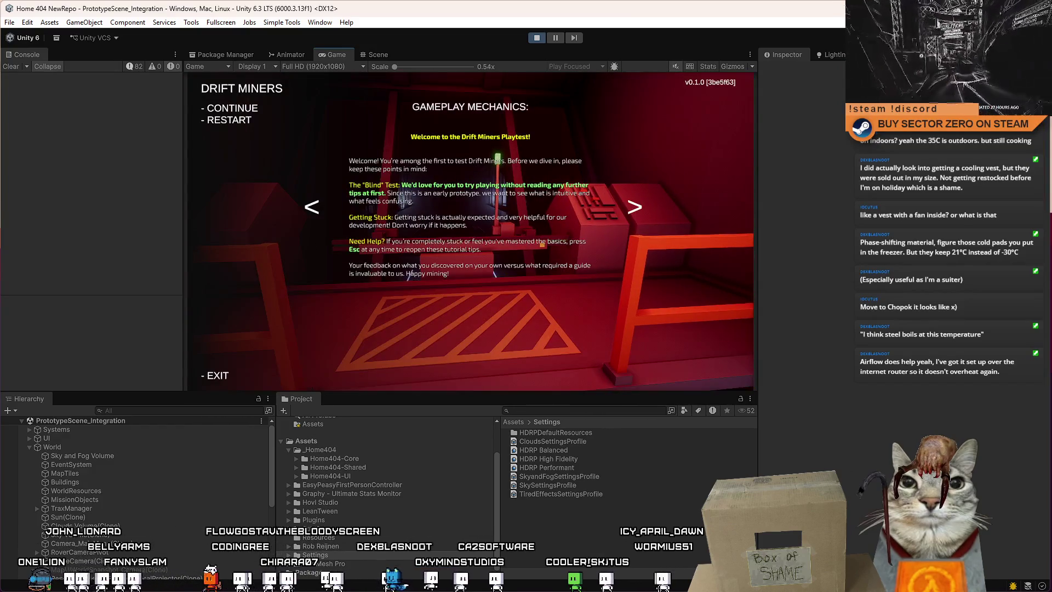
{"action": "key", "text": "Escape"}
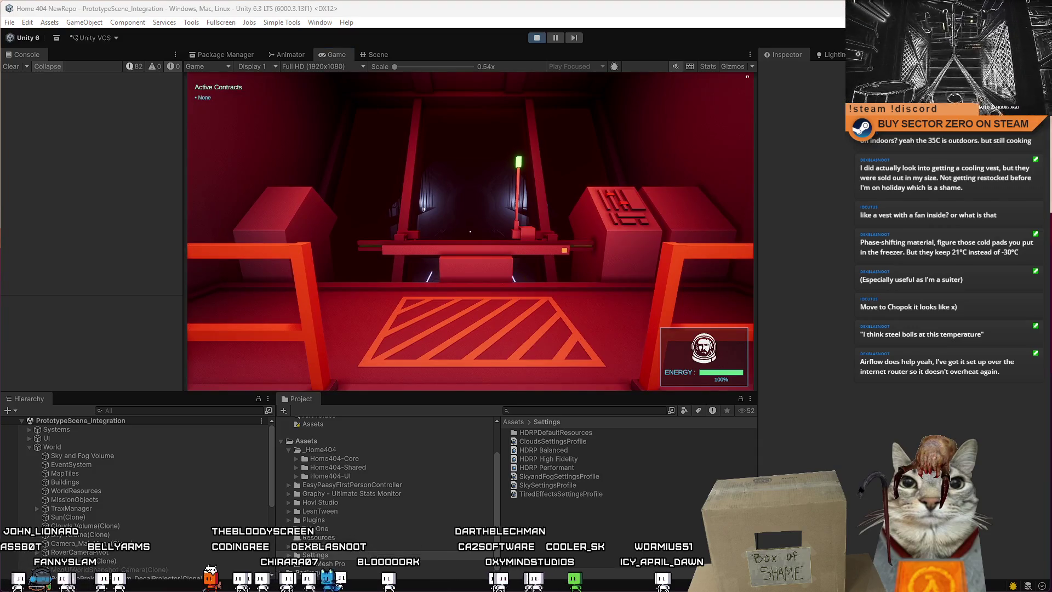
{"action": "left_click", "coordinate": [489, 351]}
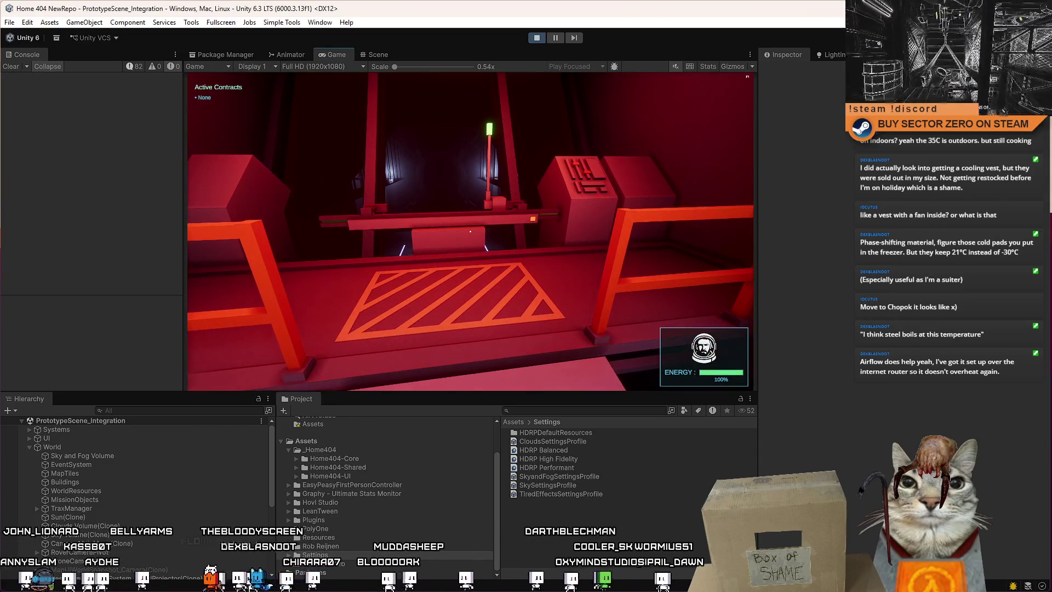
{"action": "key", "text": "w"}
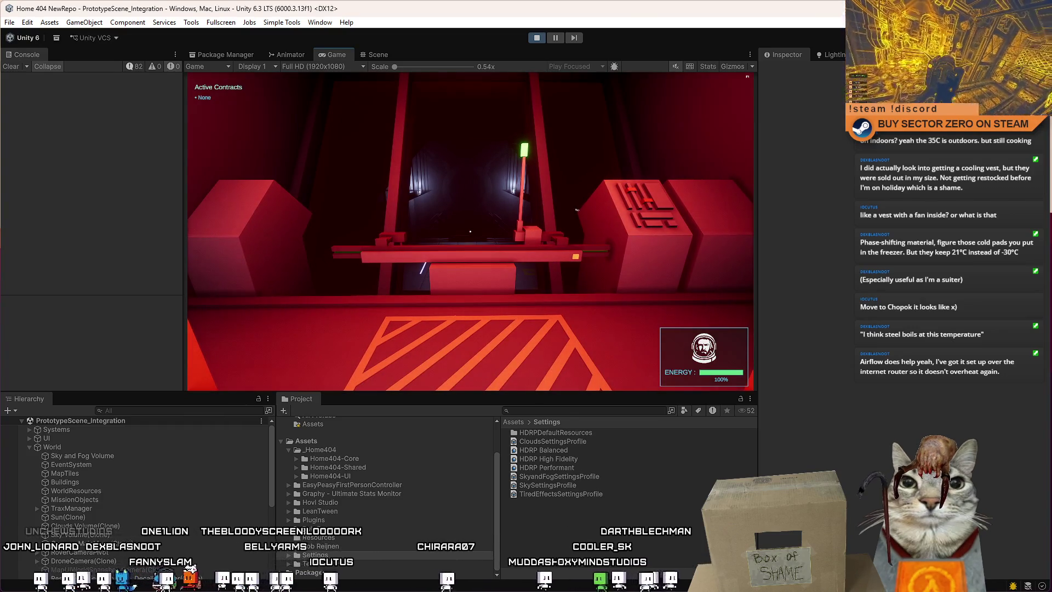
{"action": "key", "text": "e"}
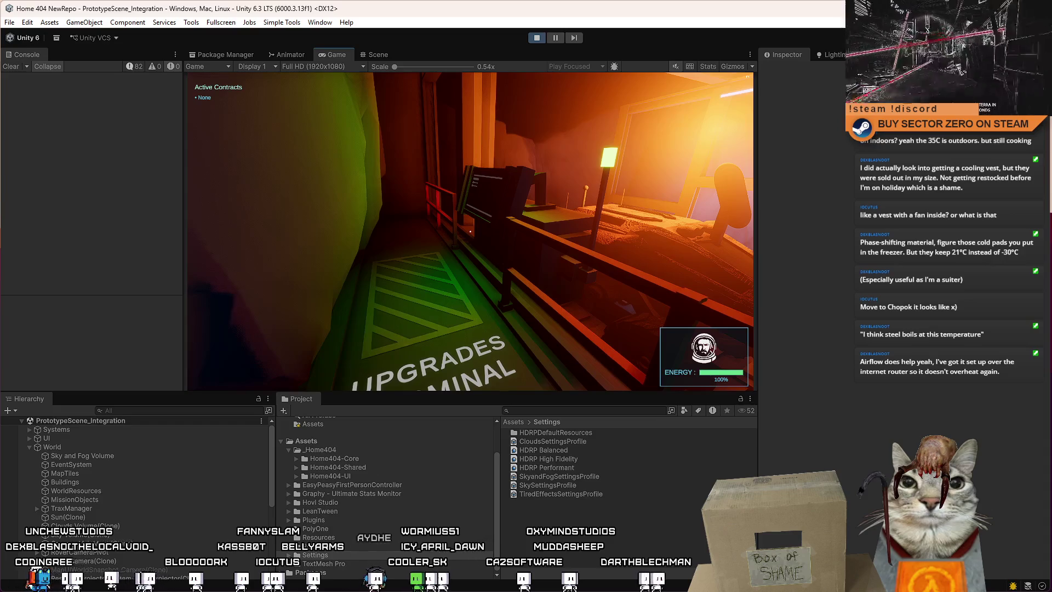
{"action": "key", "text": "e"}
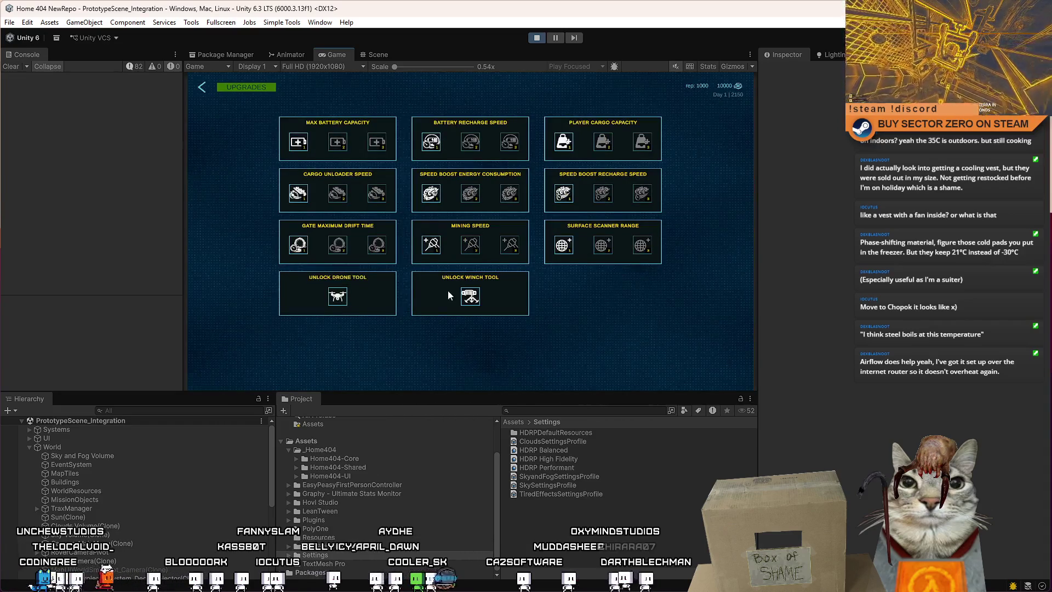
Unlock the Winch Tool upgrade and walk back along the walkway to the Galaxy Map.
{"action": "left_click", "coordinate": [204, 88]}
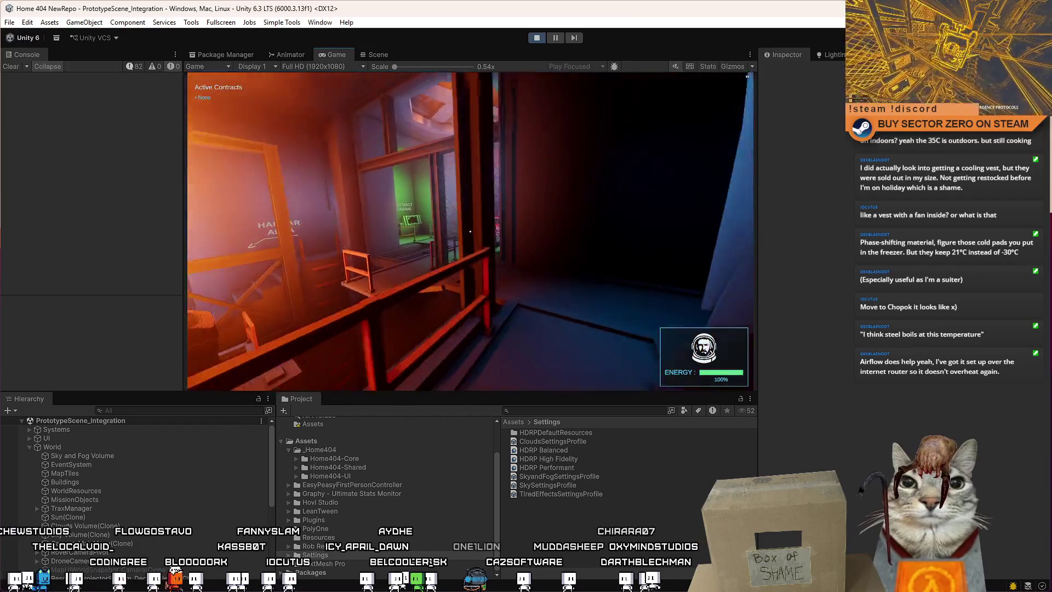
{"action": "key", "text": "w"}
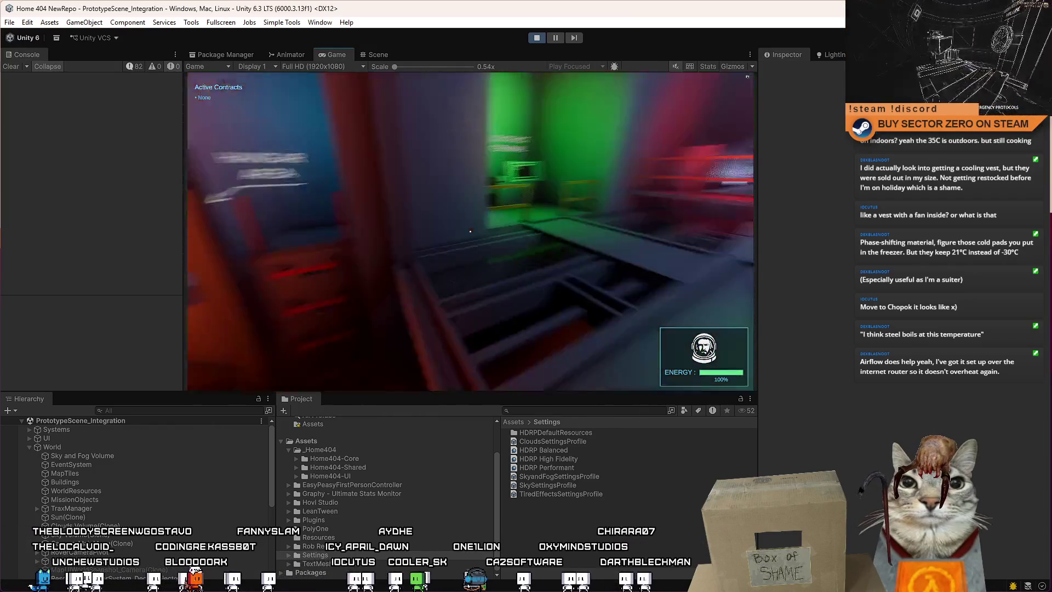
{"action": "key", "text": "w"}
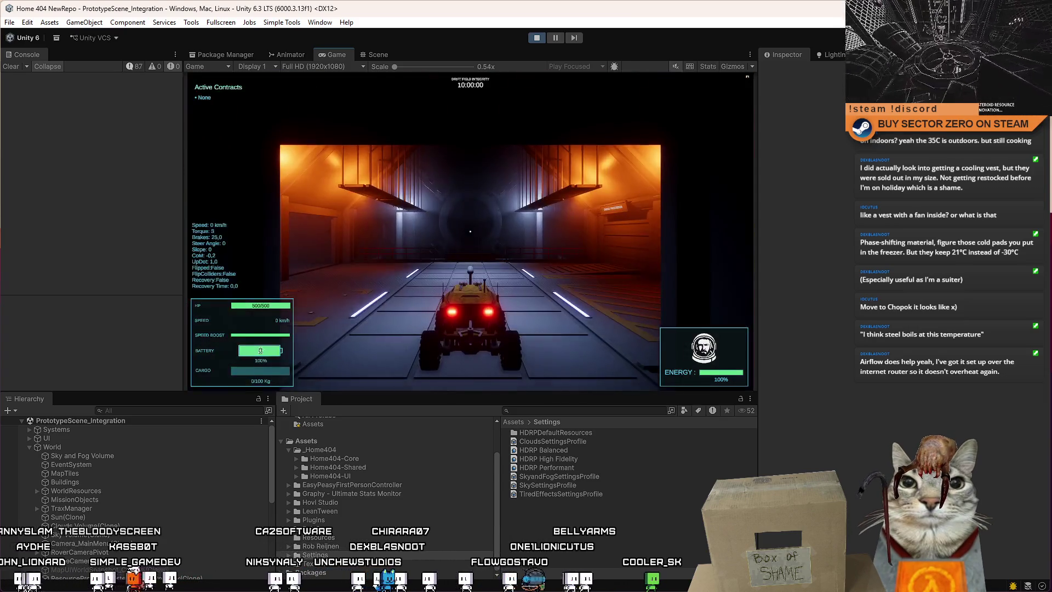
Drive the rover through the hangar to the UNLOADER bay, then sleep in the bunk for a new day.
{"action": "key", "text": "w"}
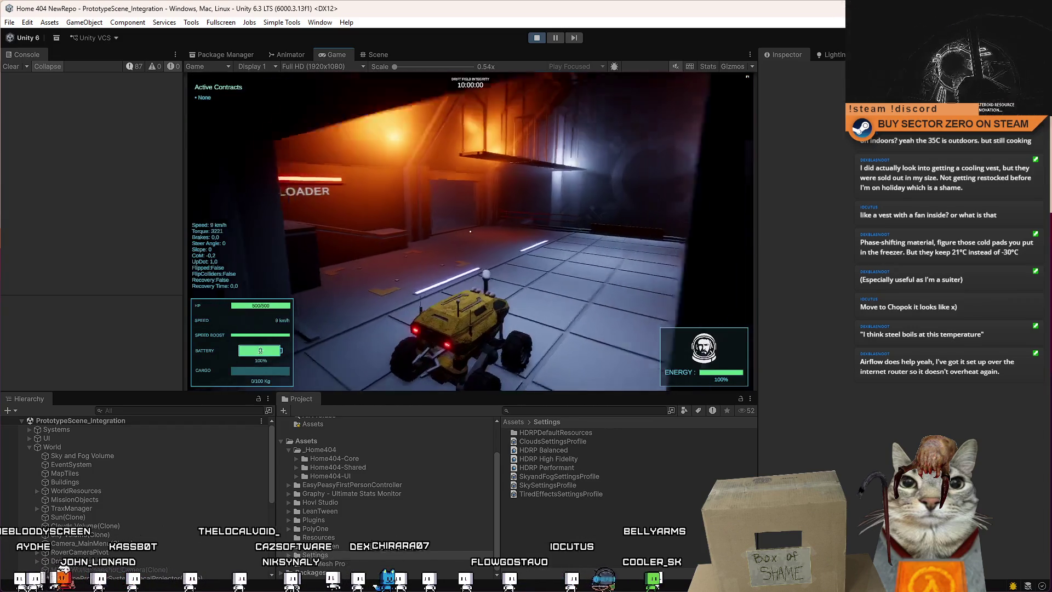
{"action": "key", "text": "d"}
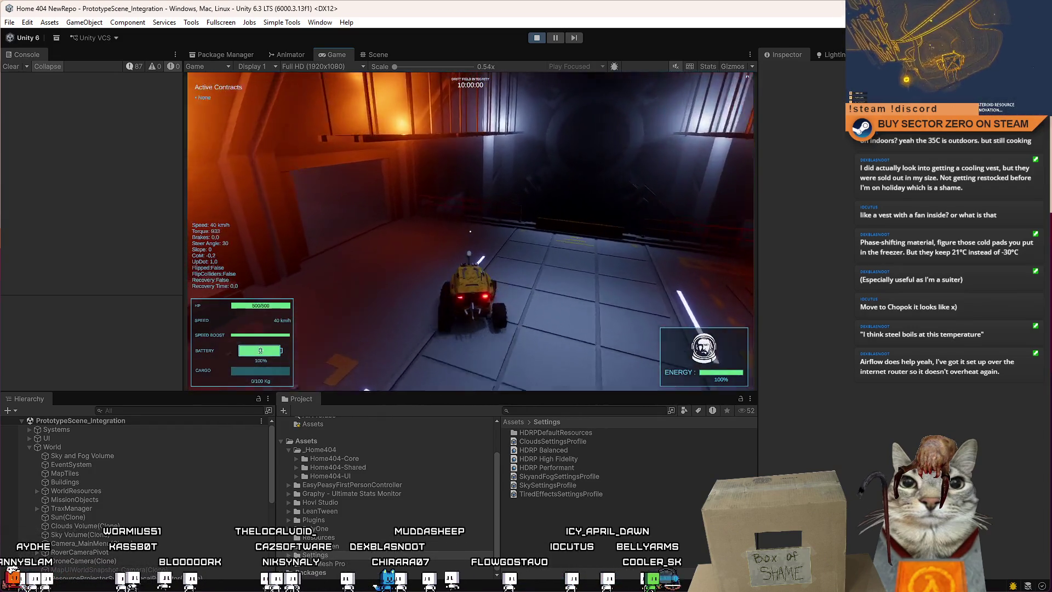
{"action": "key", "text": "a"}
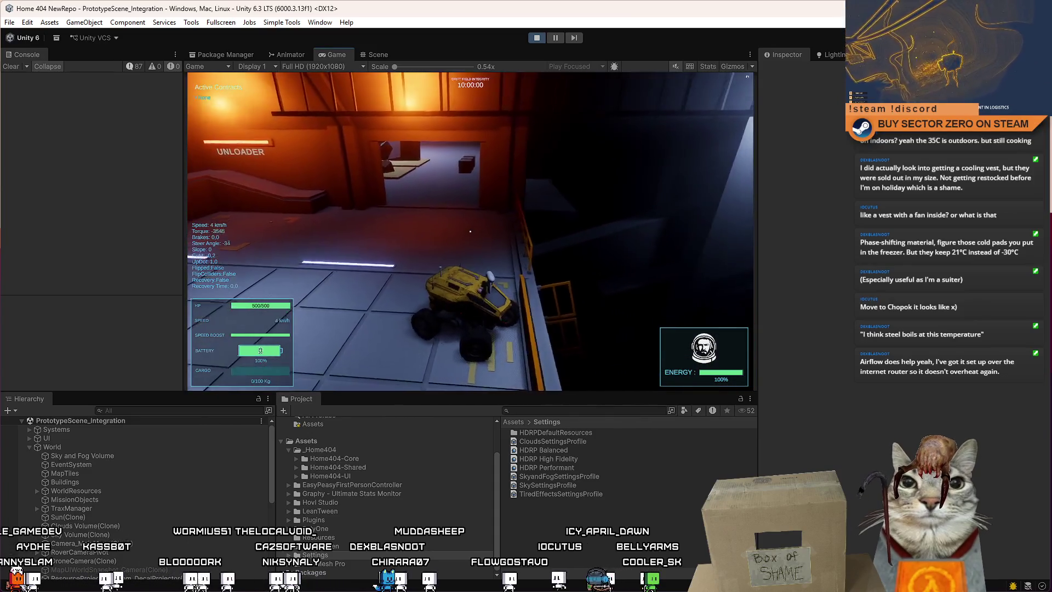
{"action": "key", "text": "s"}
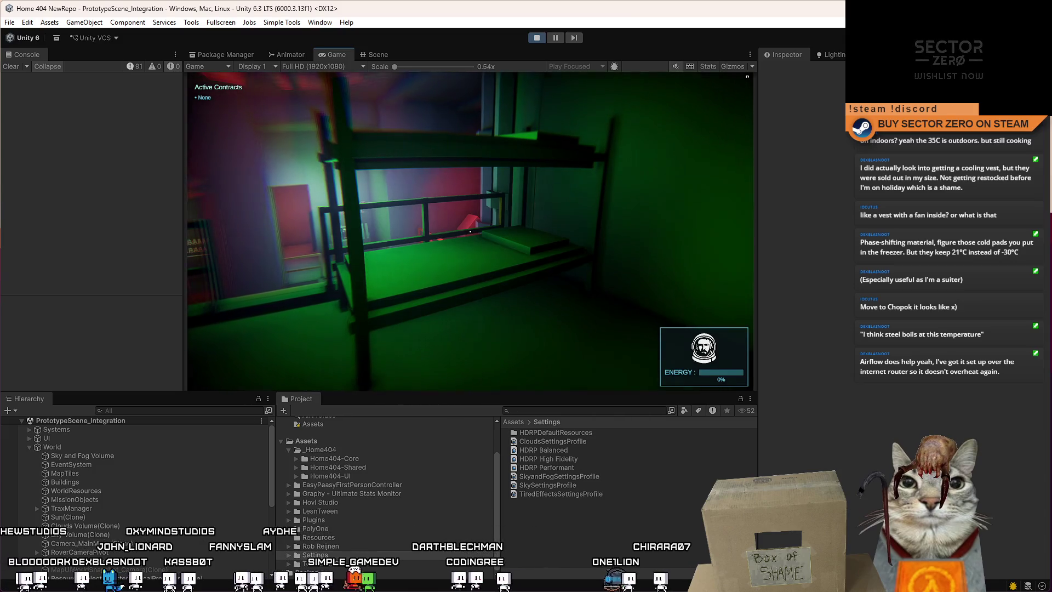
{"action": "key", "text": "e"}
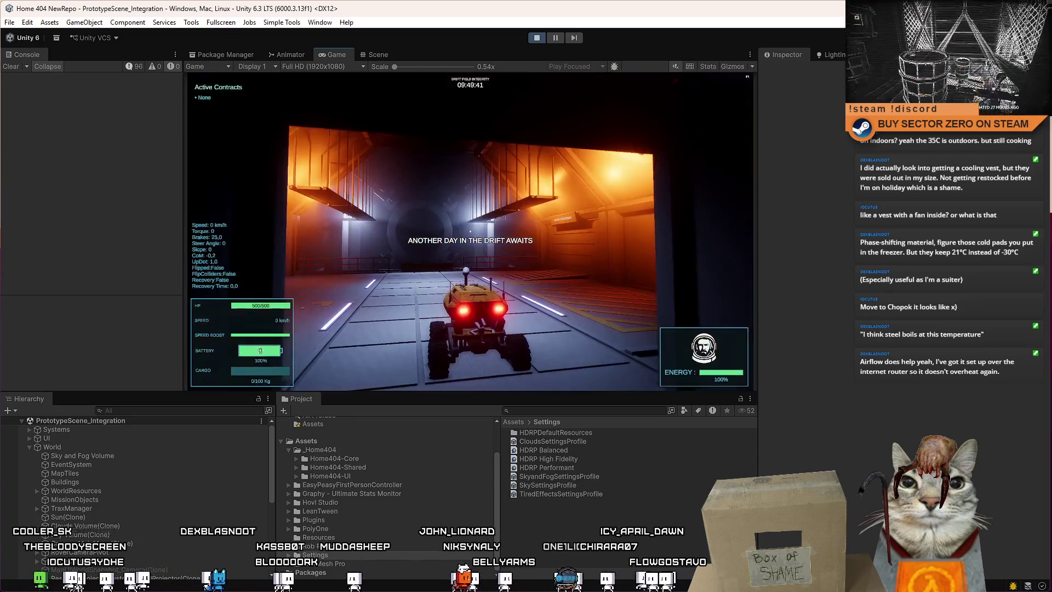
Drive the rover into the gate room and reverse it up to the cargo crates.
{"action": "key", "text": "w"}
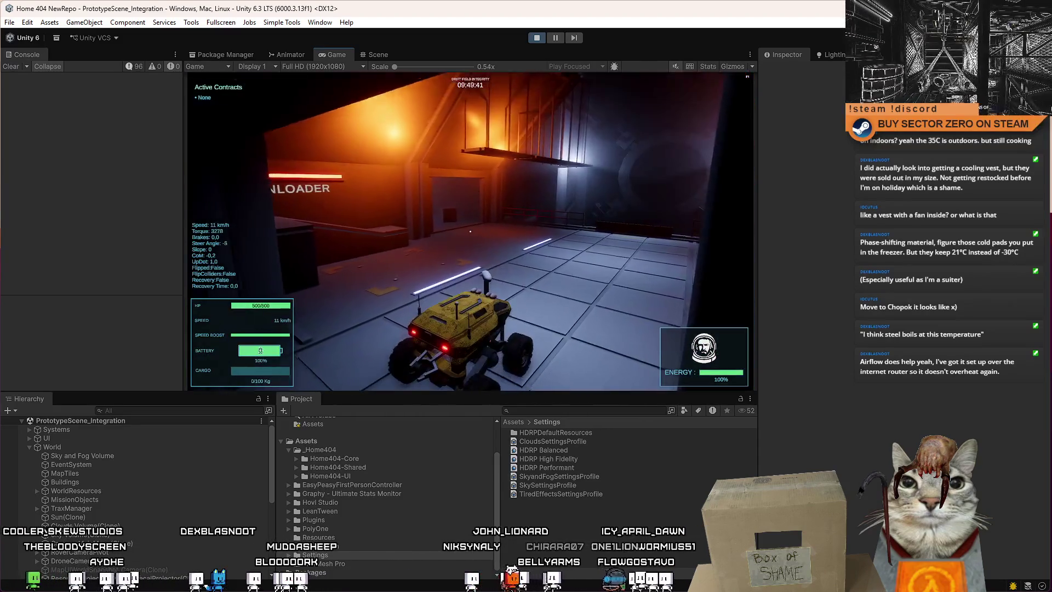
{"action": "key", "text": "d"}
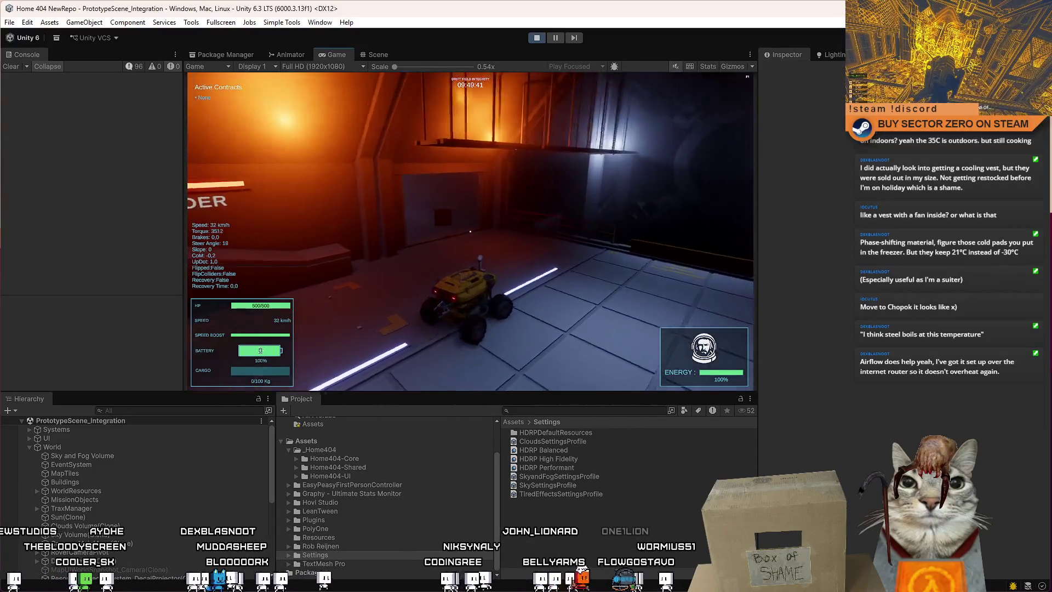
{"action": "key", "text": "a"}
{"action": "key", "text": "s"}
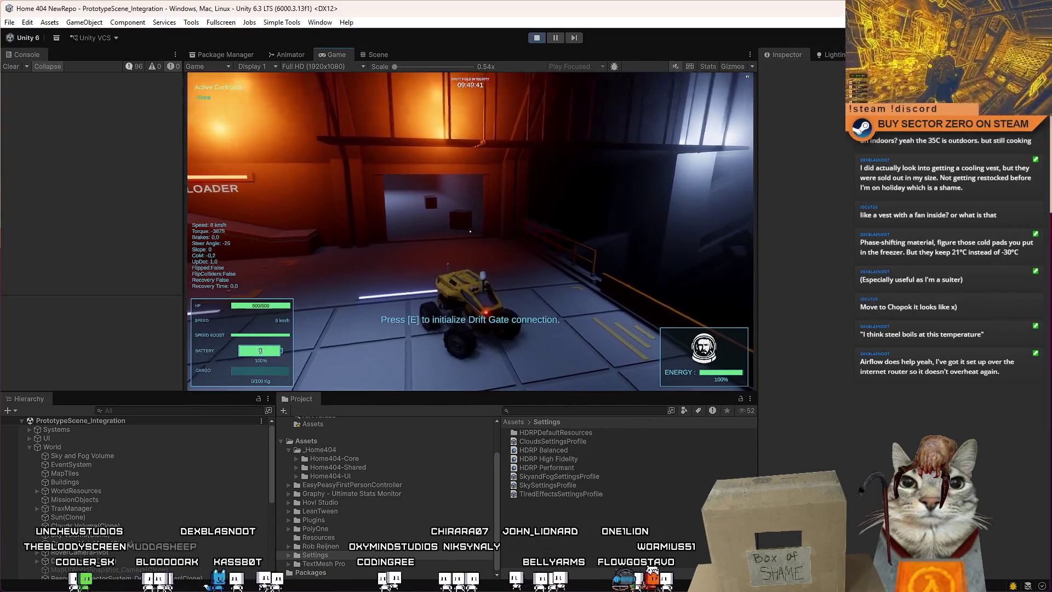
{"action": "key", "text": "w"}
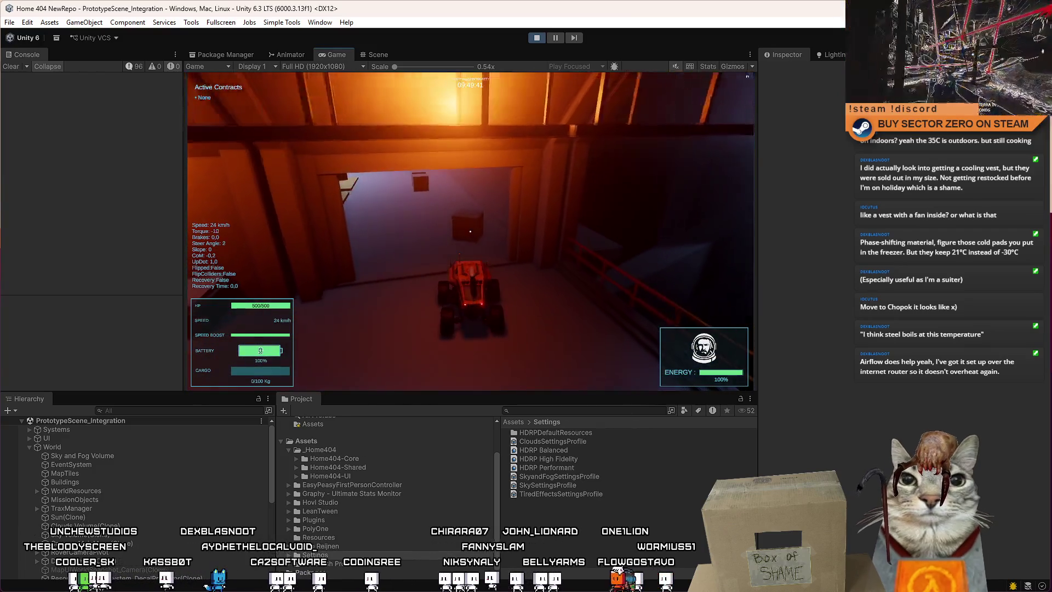
{"action": "key", "text": "s"}
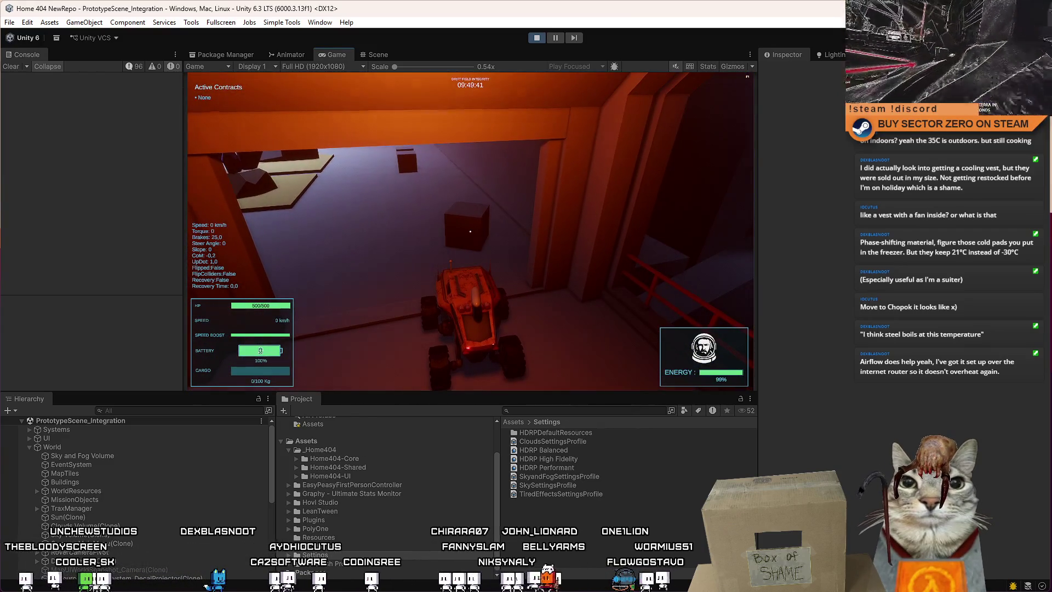
{"action": "key", "text": "s"}
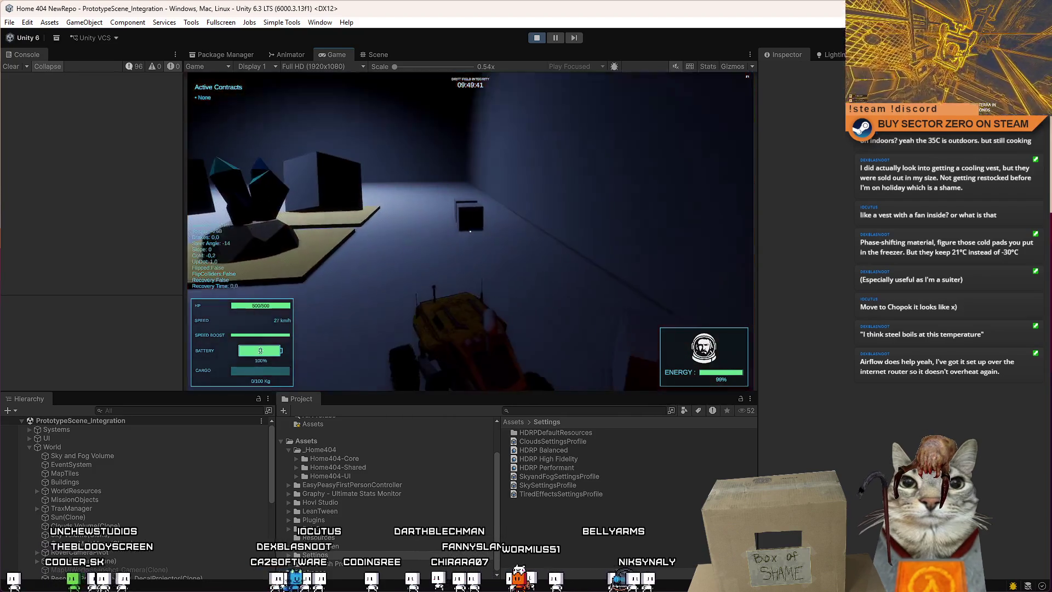
{"action": "key", "text": "w"}
{"action": "key", "text": "w"}
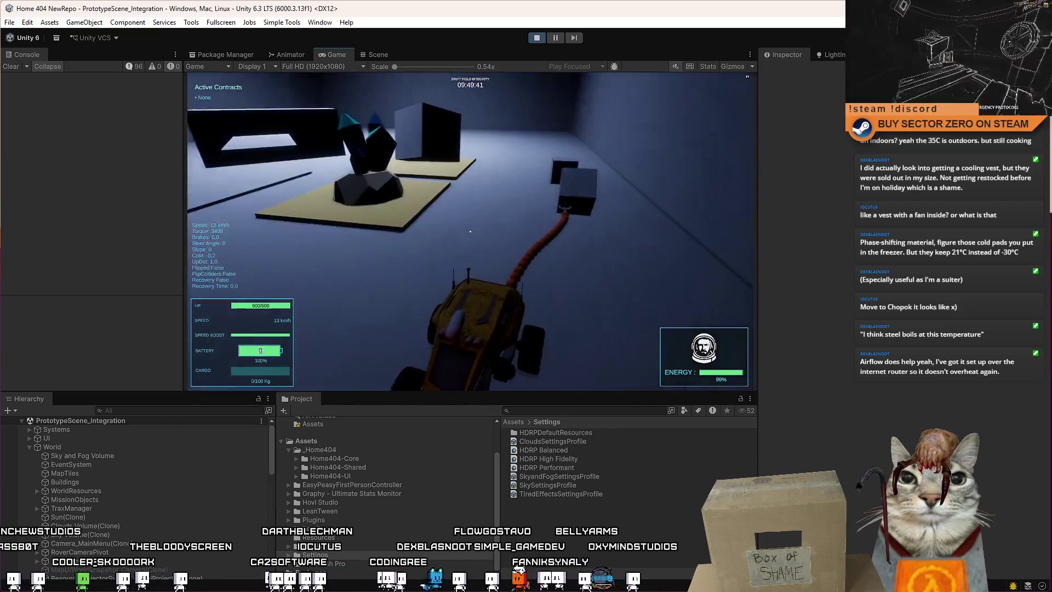
Tow the crate on the winch rope through the grey hangar, up the ramp and into the glowing tunnel.
{"action": "key", "text": "a"}
{"action": "key", "text": "w"}
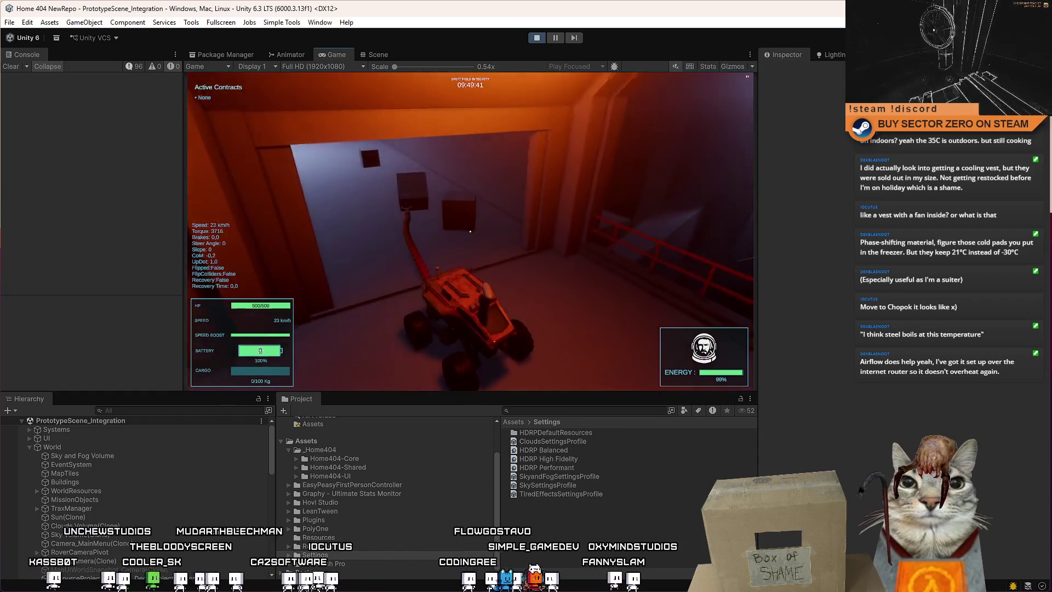
{"action": "key", "text": "s"}
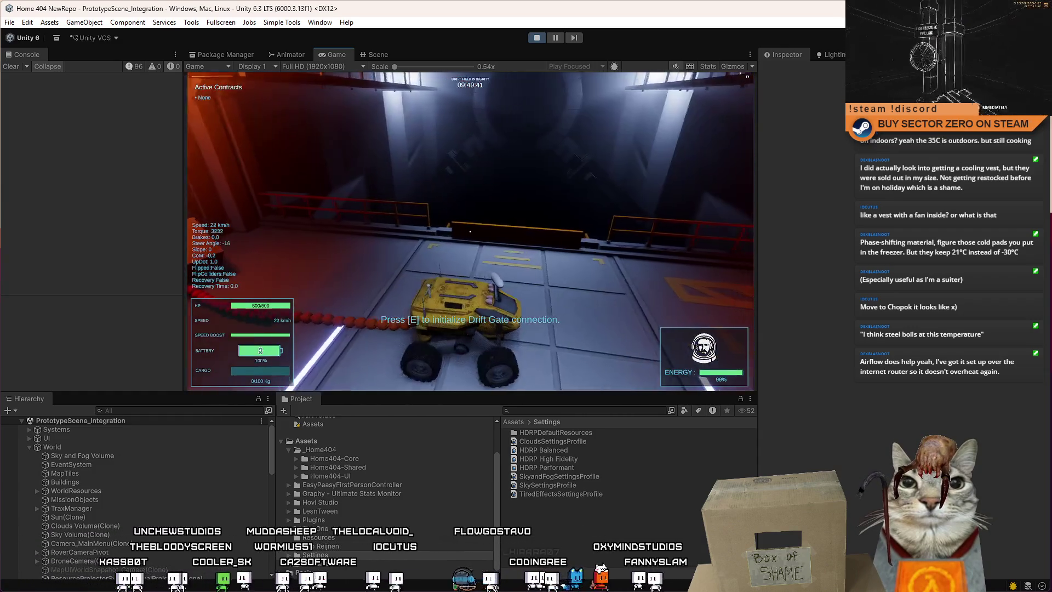
{"action": "key", "text": "d"}
{"action": "key", "text": "w"}
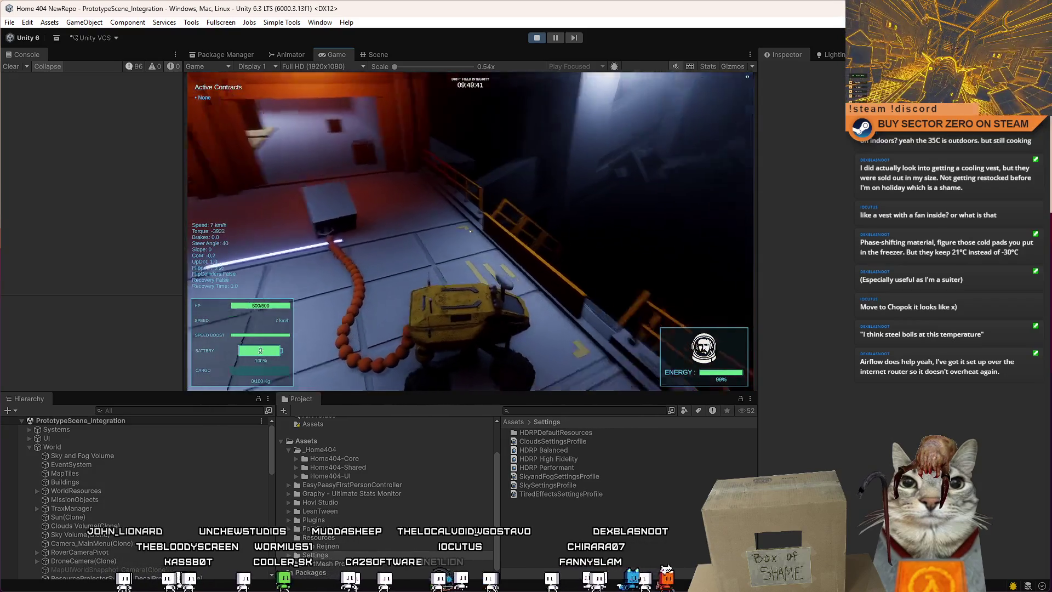
{"action": "key", "text": "a"}
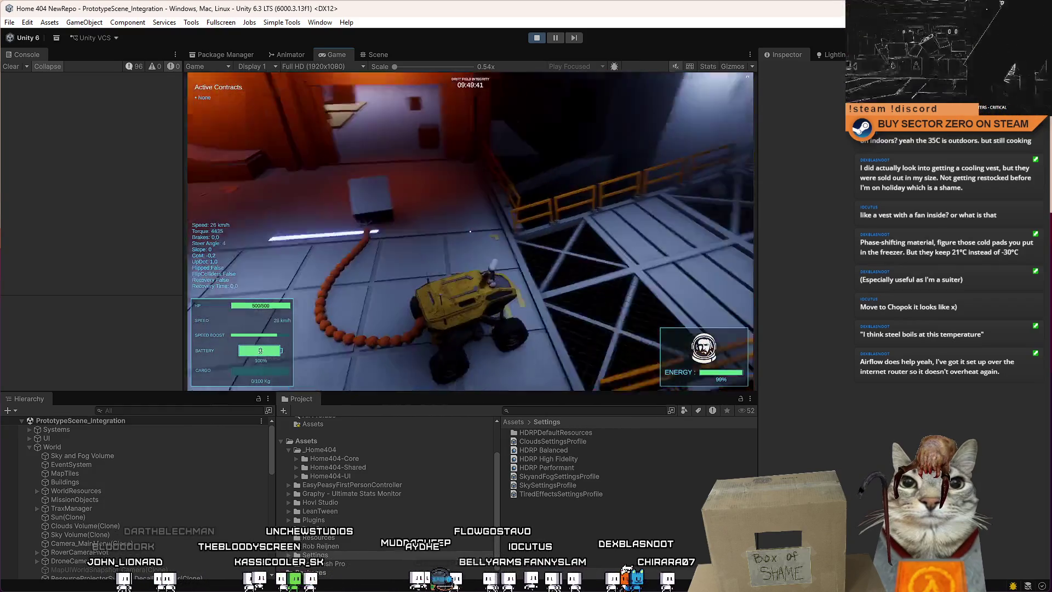
{"action": "key", "text": "s"}
{"action": "key", "text": "d"}
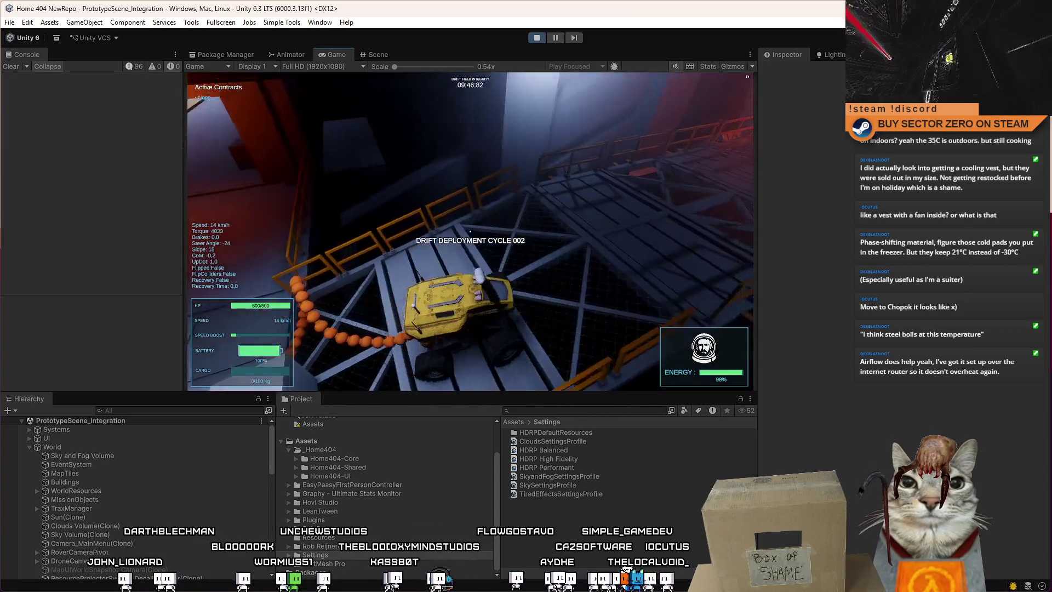
{"action": "key", "text": "w"}
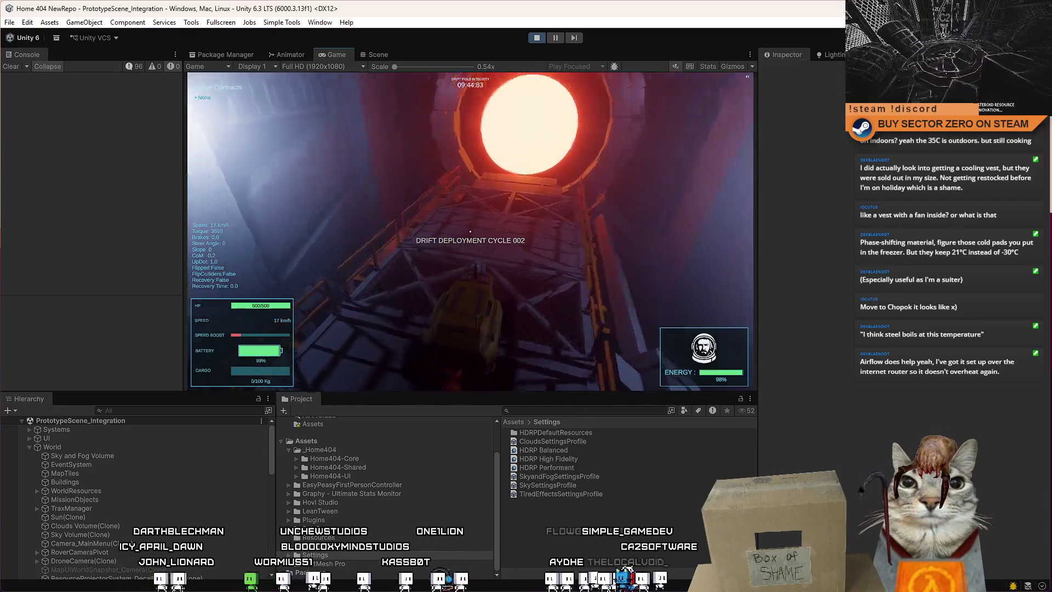
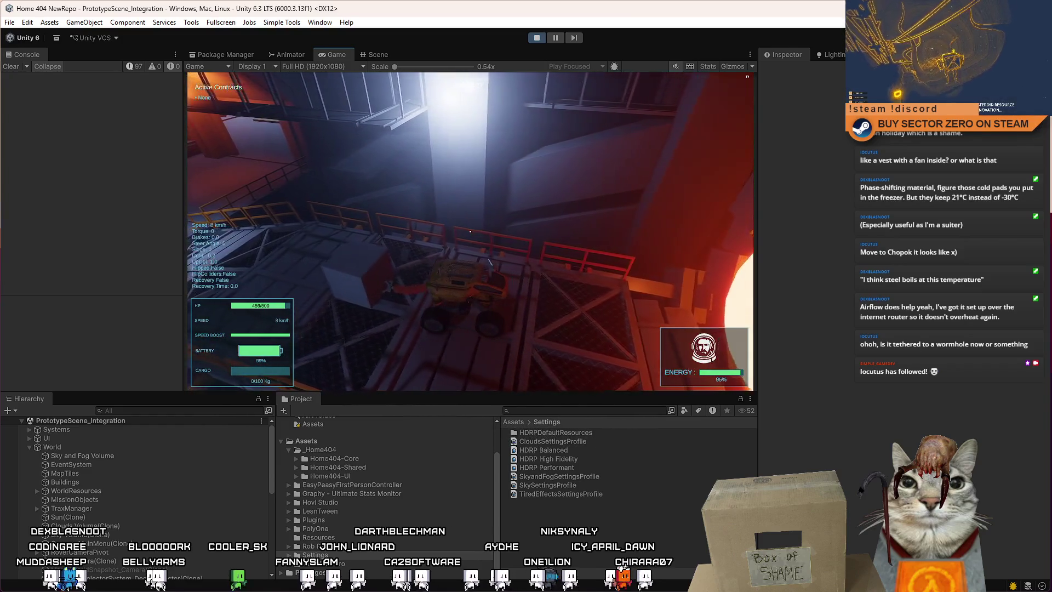
Drive and boost the rover over the snow toward the glowing portal tower, then switch to the Scene view.
{"action": "key", "text": "w"}
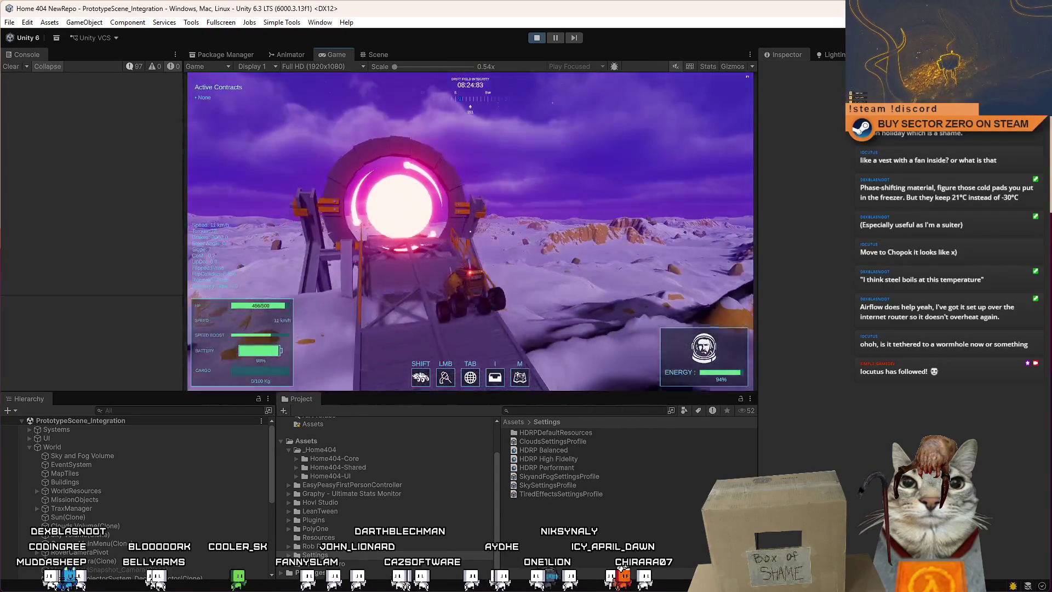
{"action": "key", "text": "a"}
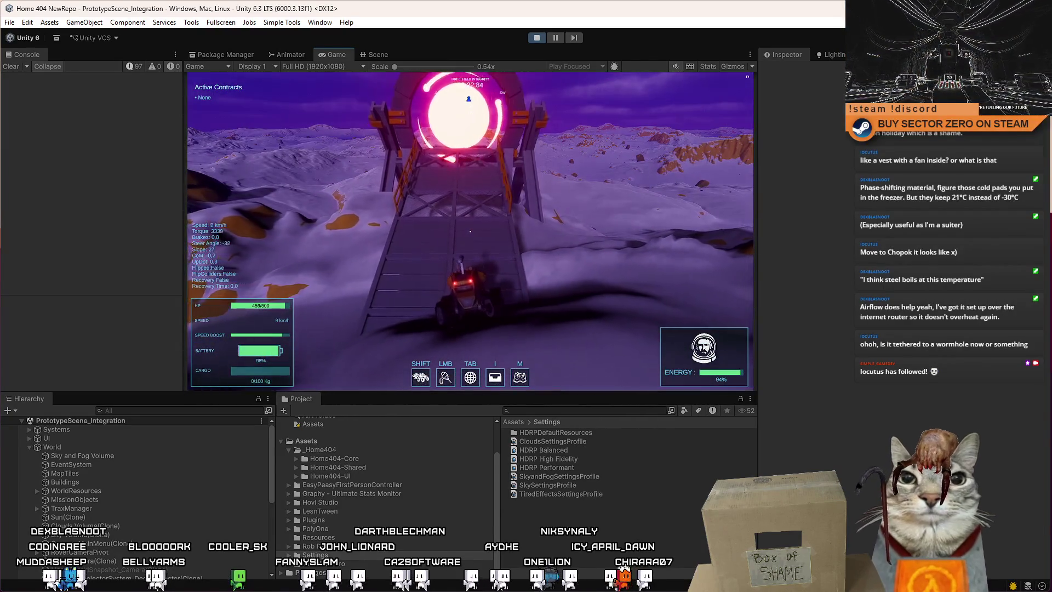
{"action": "key", "text": "w"}
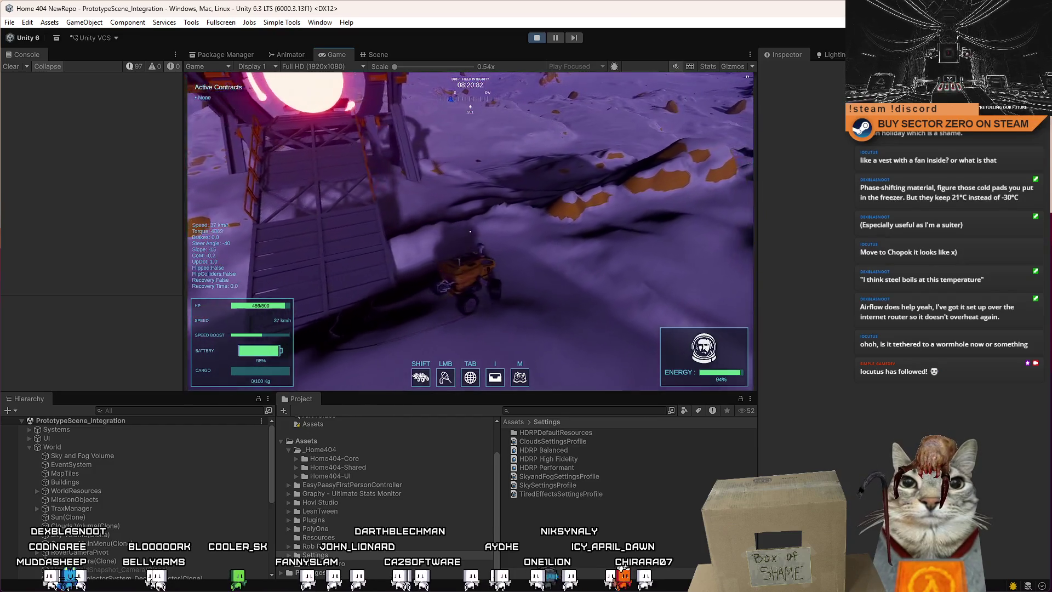
{"action": "key", "text": "d"}
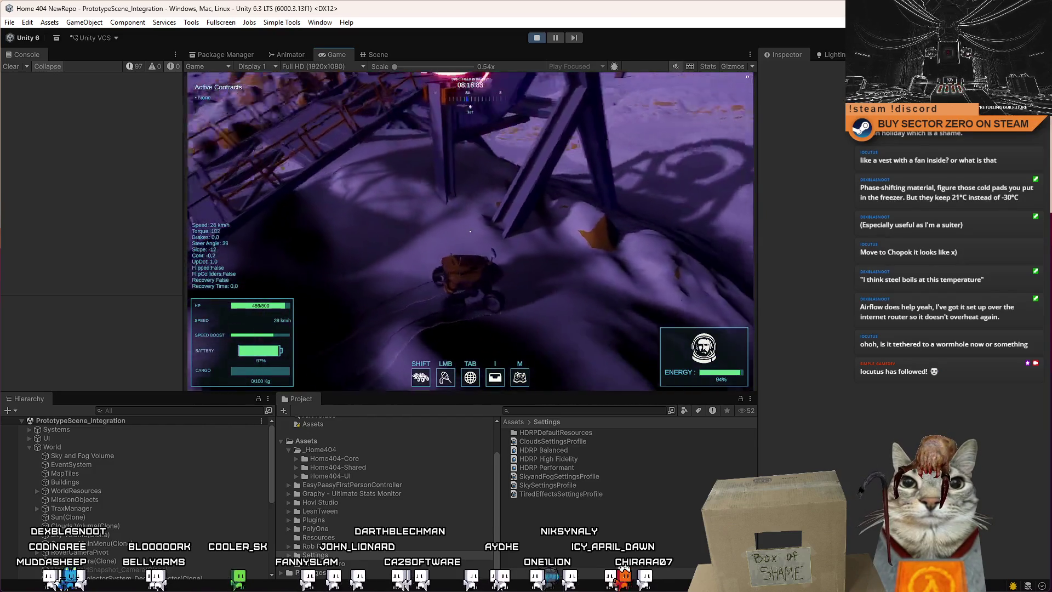
{"action": "key", "text": "w"}
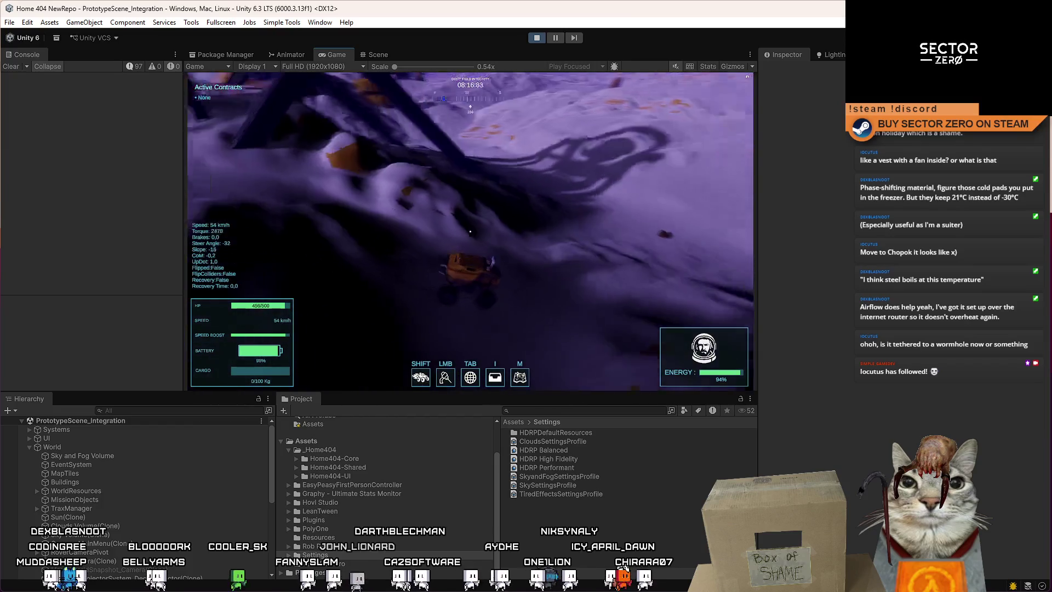
{"action": "key", "text": "w"}
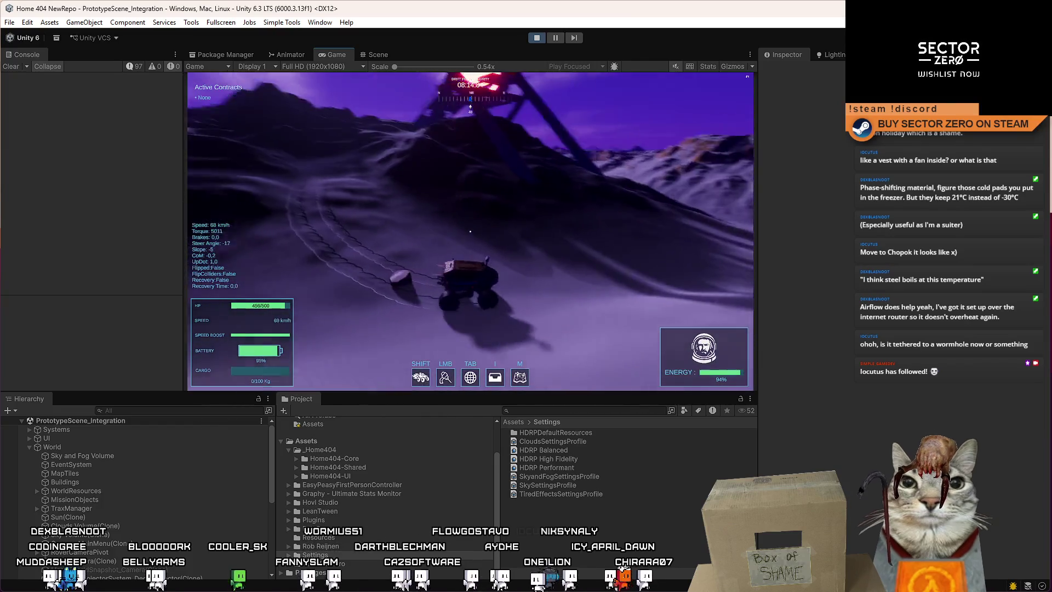
{"action": "key", "text": "Escape"}
{"action": "key", "text": "Escape"}
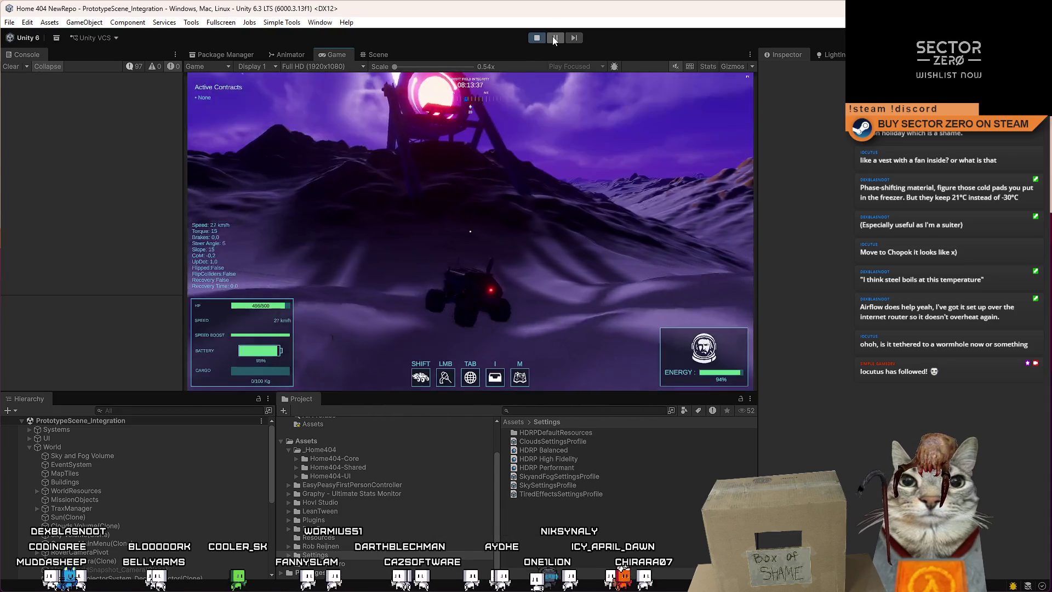
{"action": "left_click", "coordinate": [375, 52]}
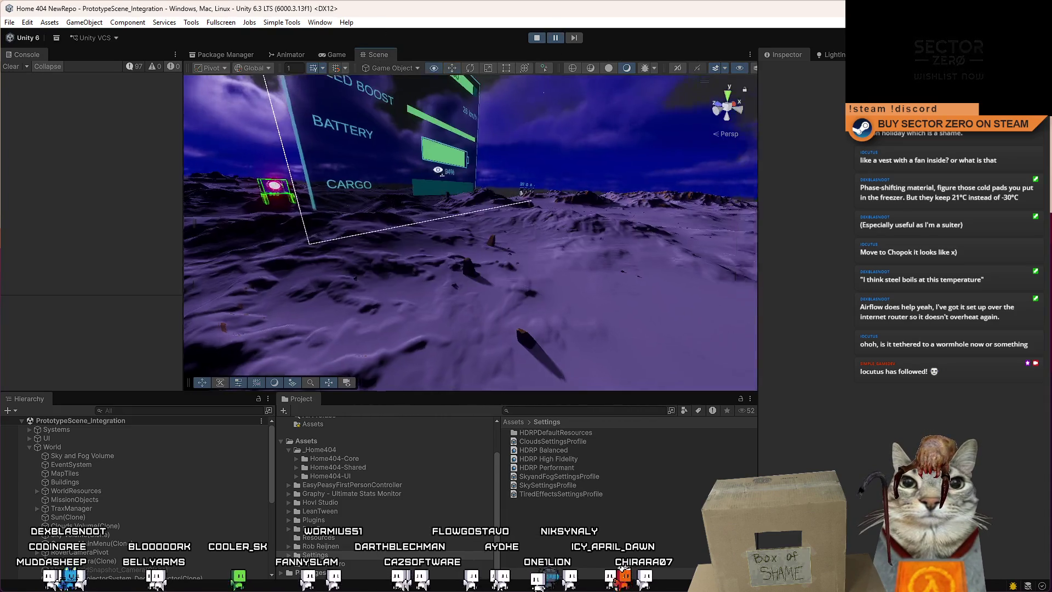
Orbit the Scene camera down past the rover to a close view of the terrain.
{"action": "mouse_move", "coordinate": [372, 66]}
{"action": "left_mouse_down"}
{"action": "mouse_move", "coordinate": [318, 71]}
{"action": "mouse_move", "coordinate": [314, 201]}
{"action": "mouse_move", "coordinate": [637, 306]}
{"action": "mouse_move", "coordinate": [669, 307]}
{"action": "mouse_move", "coordinate": [137, 235]}
{"action": "mouse_move", "coordinate": [627, 258]}
{"action": "mouse_move", "coordinate": [486, 326]}
{"action": "left_mouse_up"}
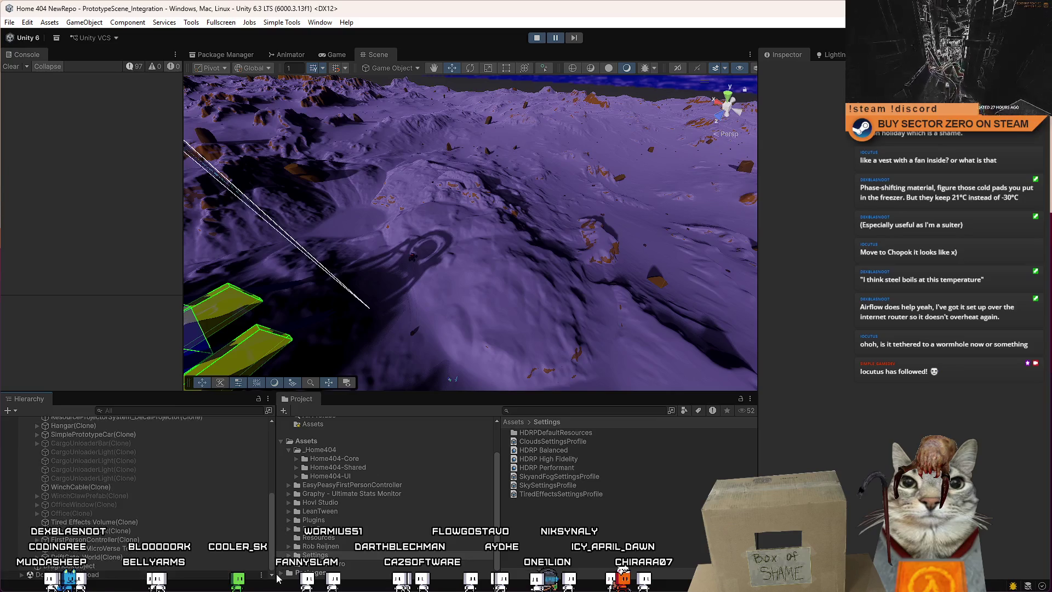
{"action": "mouse_move", "coordinate": [511, 236]}
{"action": "left_mouse_down"}
{"action": "mouse_move", "coordinate": [677, 322]}
{"action": "mouse_move", "coordinate": [676, 353]}
{"action": "mouse_move", "coordinate": [358, 344]}
{"action": "mouse_move", "coordinate": [284, 303]}
{"action": "mouse_move", "coordinate": [404, 307]}
{"action": "mouse_move", "coordinate": [361, 220]}
{"action": "mouse_move", "coordinate": [632, 195]}
{"action": "mouse_move", "coordinate": [633, 176]}
{"action": "mouse_move", "coordinate": [830, 198]}
{"action": "mouse_move", "coordinate": [7, 213]}
{"action": "mouse_move", "coordinate": [60, 181]}
{"action": "mouse_move", "coordinate": [120, 185]}
{"action": "left_mouse_up"}
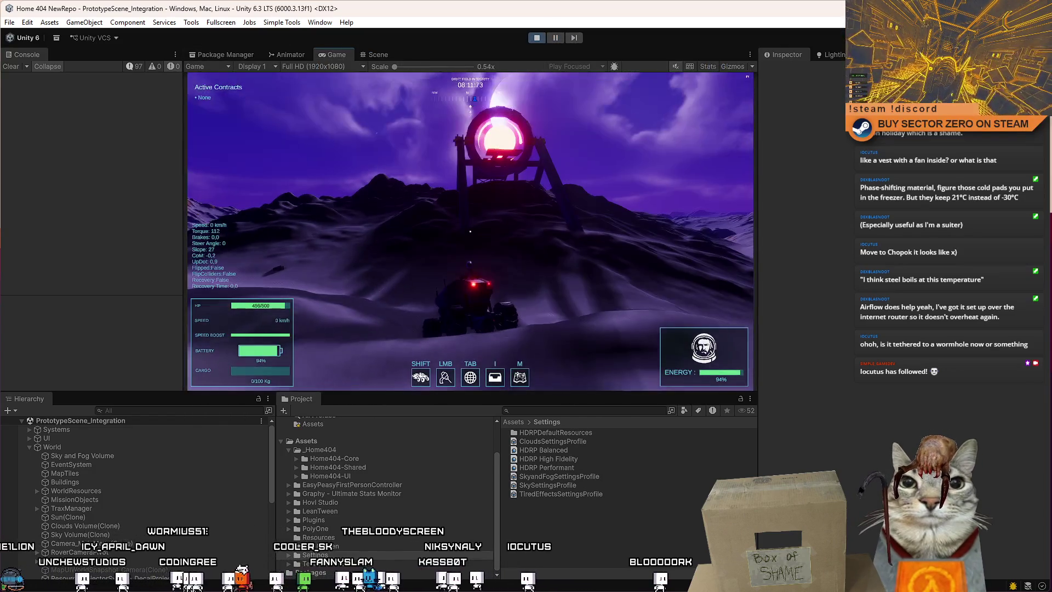
Pause the running game and search the Project assets for 'example_'.
{"action": "key", "text": "Escape"}
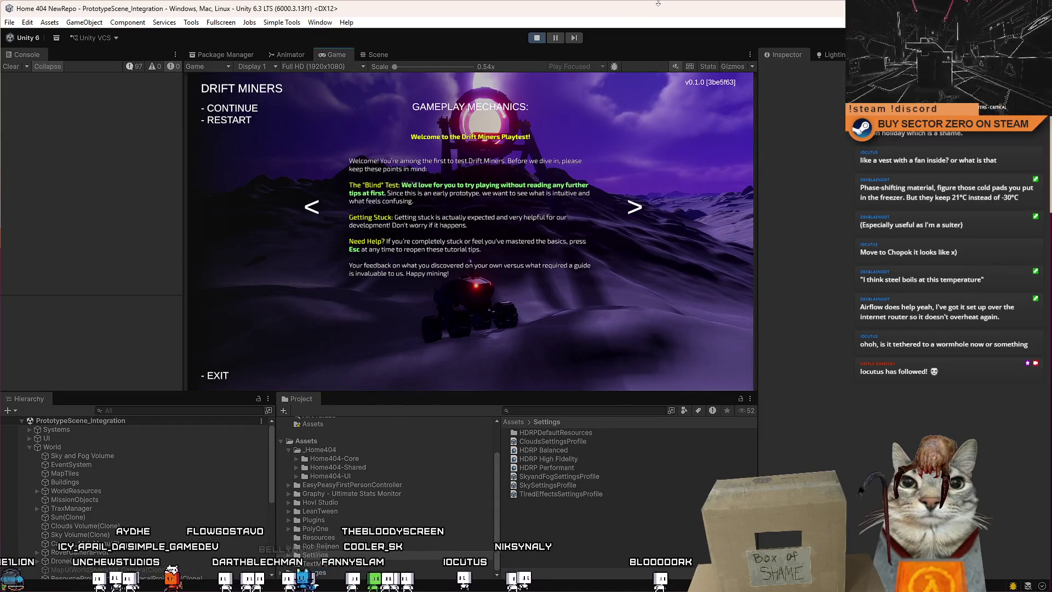
{"action": "key", "text": "Escape"}
{"action": "left_click", "coordinate": [556, 38]}
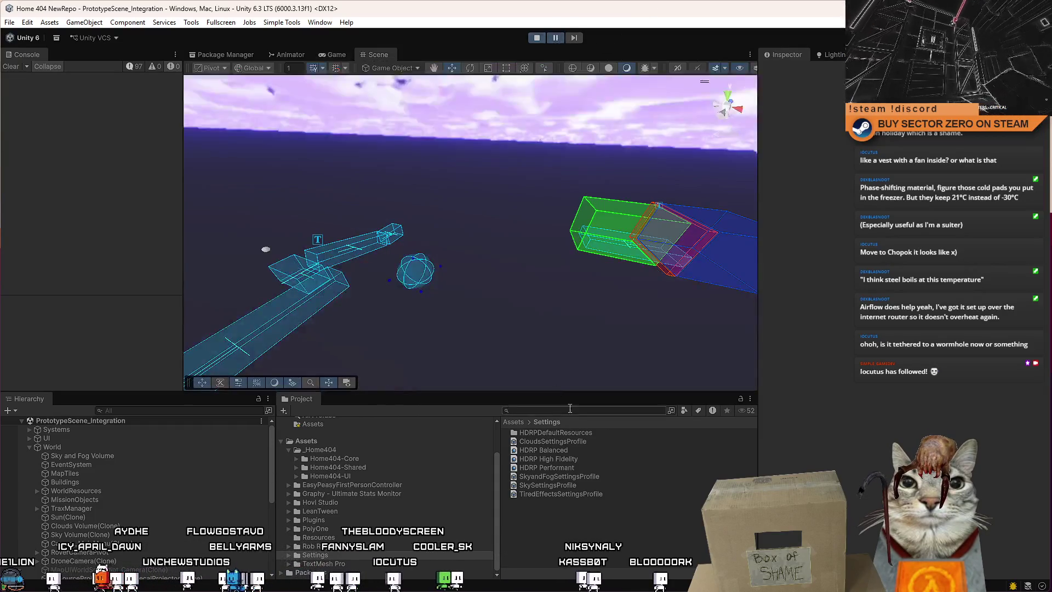
{"action": "type", "text": "example_"}
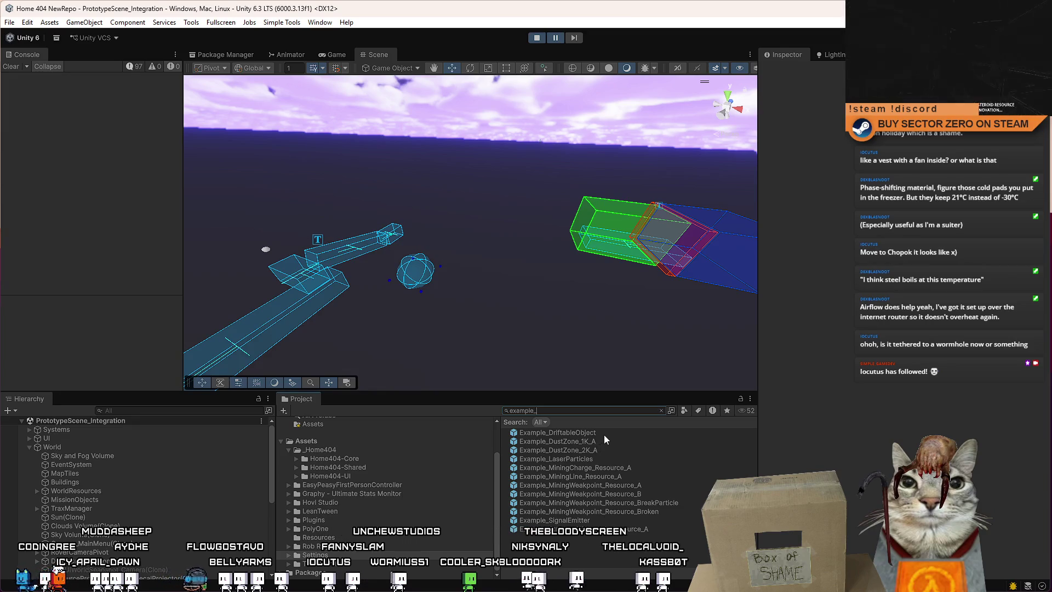
Inspect Buildings and WorldResources, collapse the World group, and frame DragHookObject in the Scene.
{"action": "left_click", "coordinate": [335, 54]}
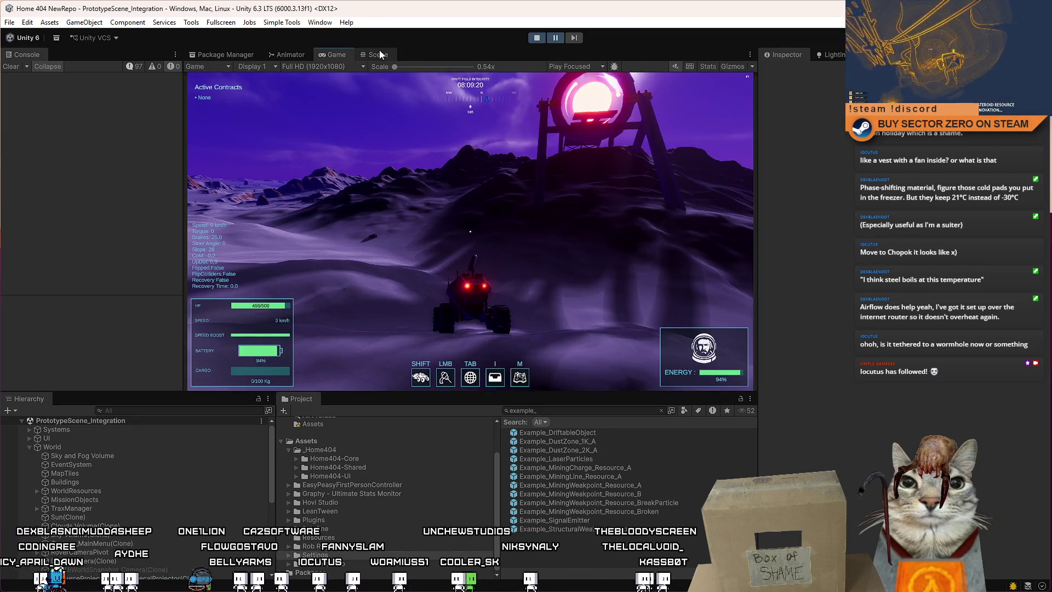
{"action": "left_click", "coordinate": [377, 54]}
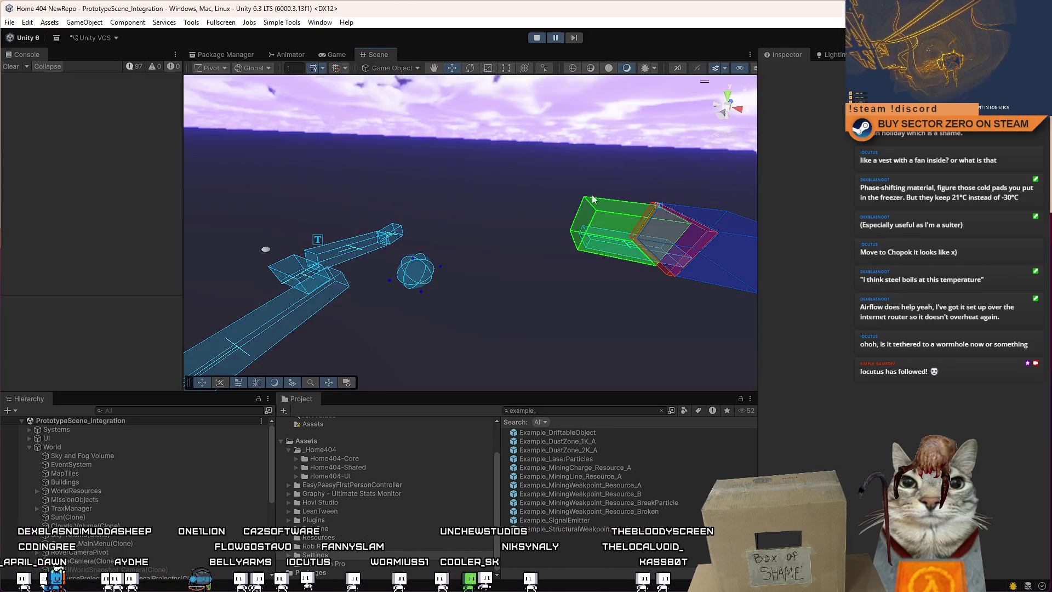
{"action": "left_click", "coordinate": [92, 482]}
{"action": "left_click", "coordinate": [126, 490]}
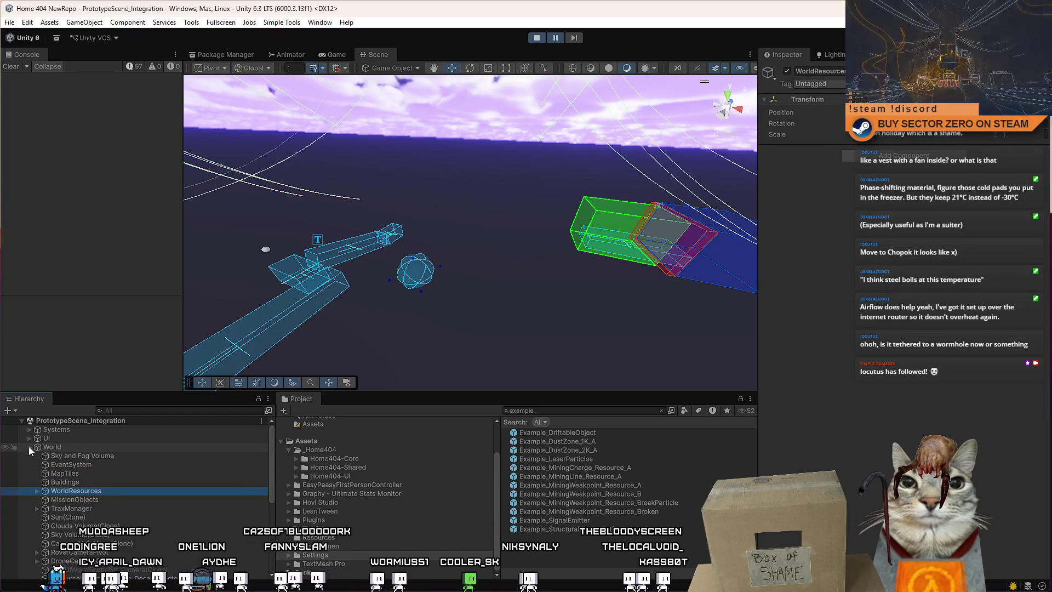
{"action": "left_click", "coordinate": [29, 446]}
{"action": "double_click", "coordinate": [102, 455]}
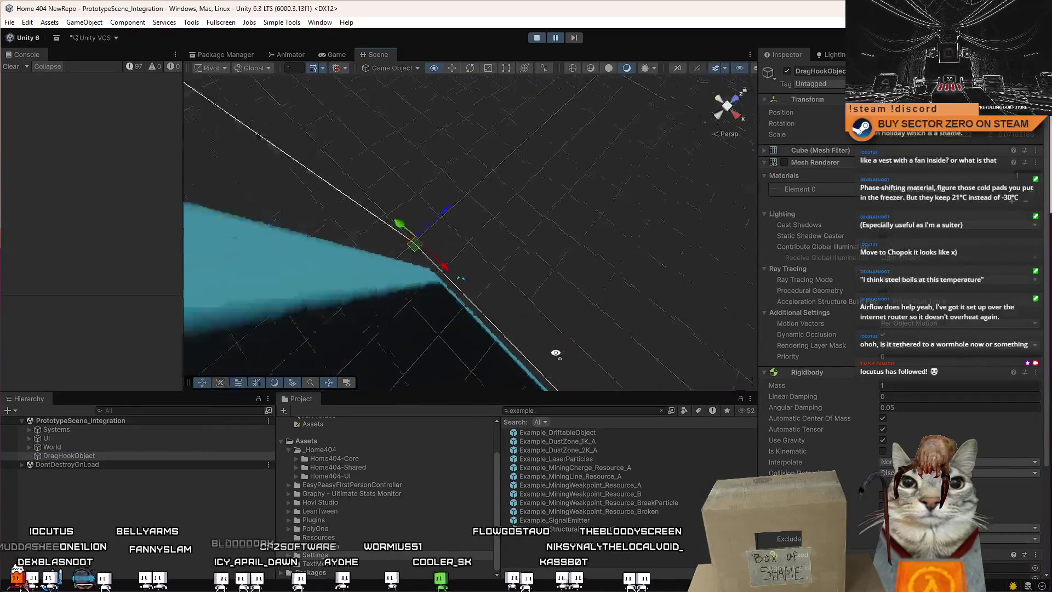
Drop an Example_DriftableObject cube onto the terrain near the rover, then drive toward it in the Game view.
{"action": "mouse_move", "coordinate": [564, 252]}
{"action": "left_mouse_down"}
{"action": "mouse_move", "coordinate": [413, 316]}
{"action": "mouse_move", "coordinate": [556, 455]}
{"action": "left_mouse_up"}
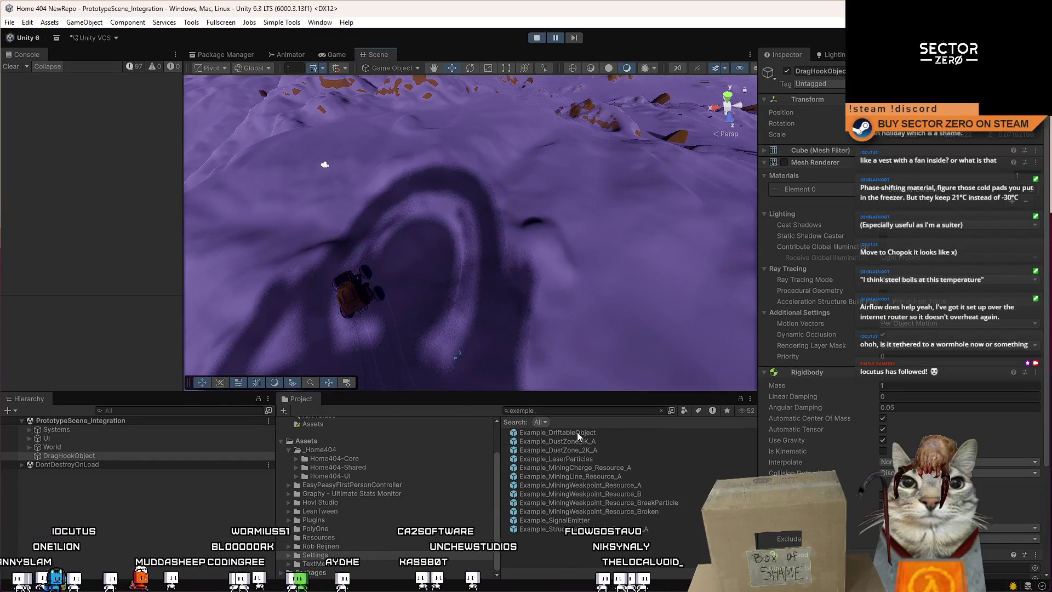
{"action": "left_click", "coordinate": [353, 186]}
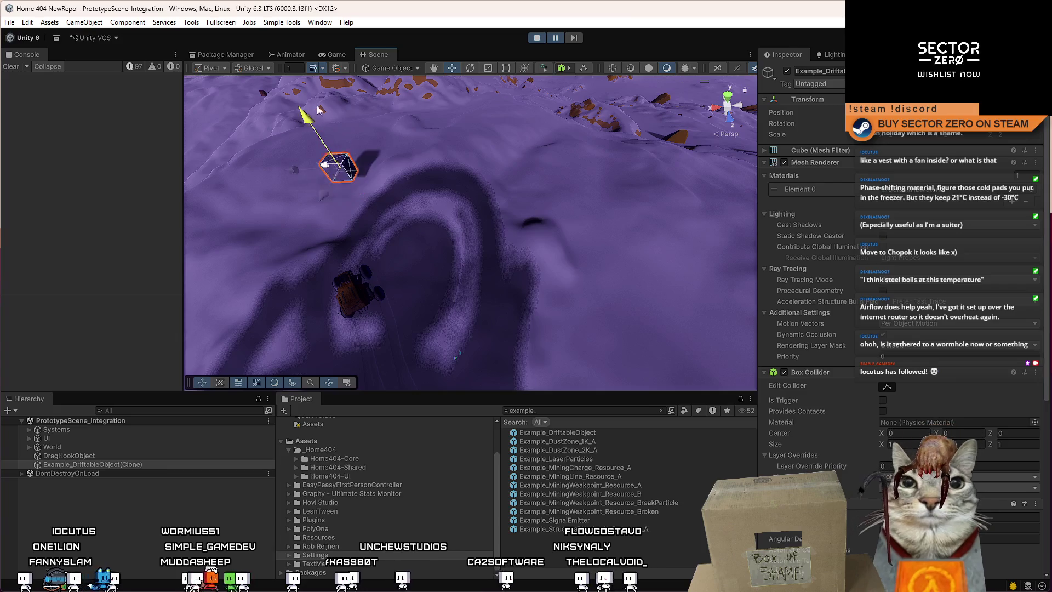
{"action": "left_click", "coordinate": [333, 54]}
{"action": "left_click", "coordinate": [558, 111]}
{"action": "key", "text": "w"}
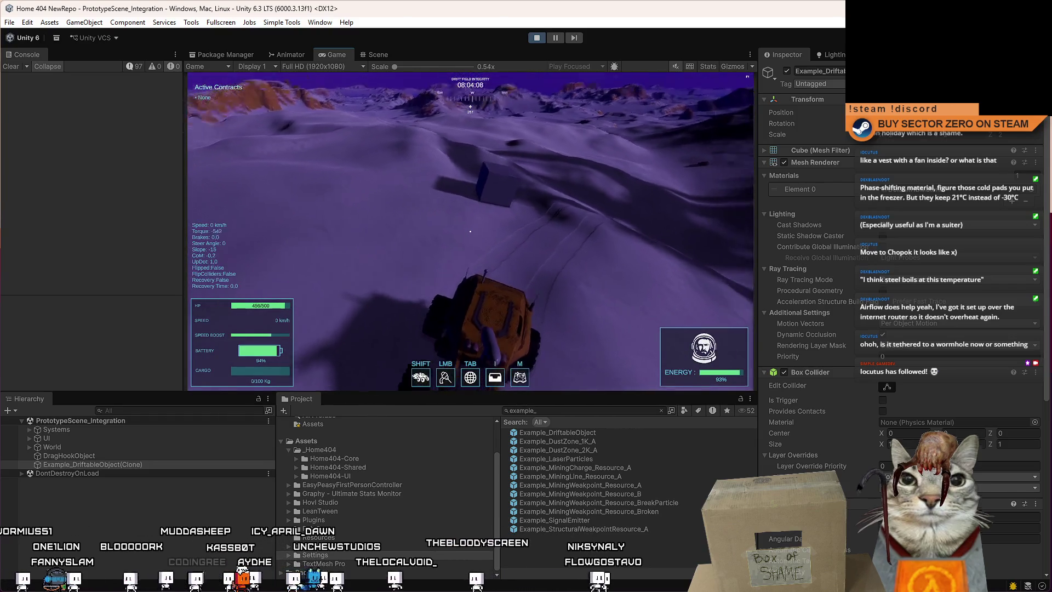
Fire the rover's winch chain at the driftable cube.
{"action": "left_click", "coordinate": [470, 231]}
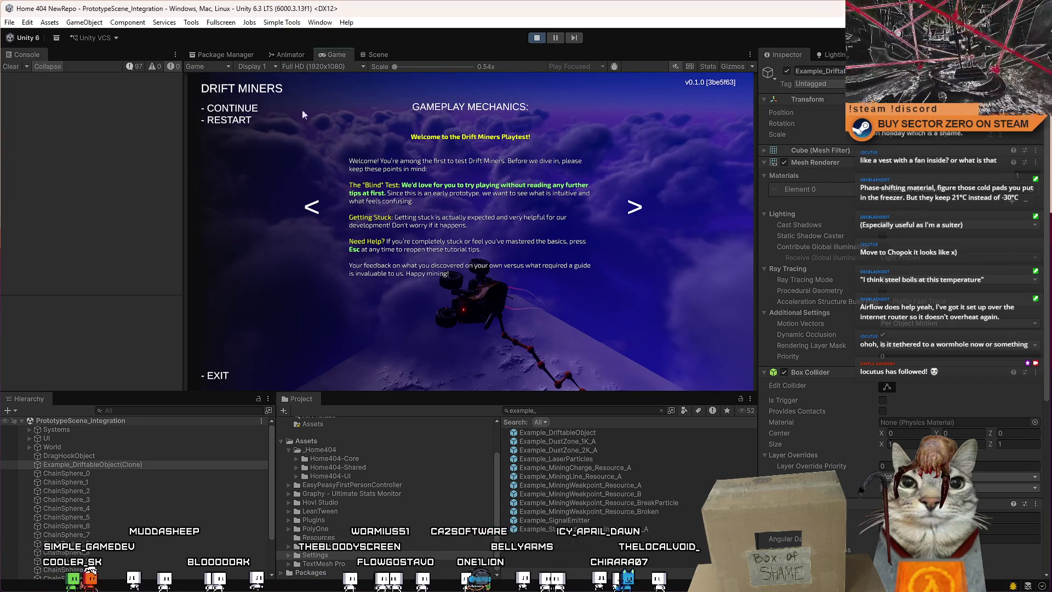
Restart the run and walk from the bunk through the Galaxy Map room to the contract terminal.
{"action": "left_click", "coordinate": [245, 112]}
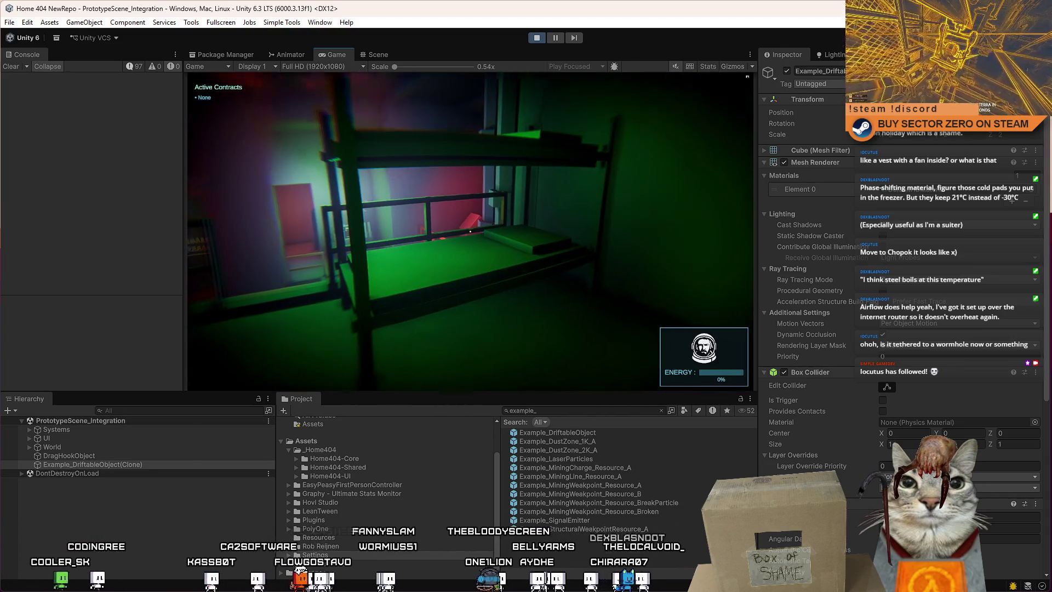
{"action": "key", "text": "w"}
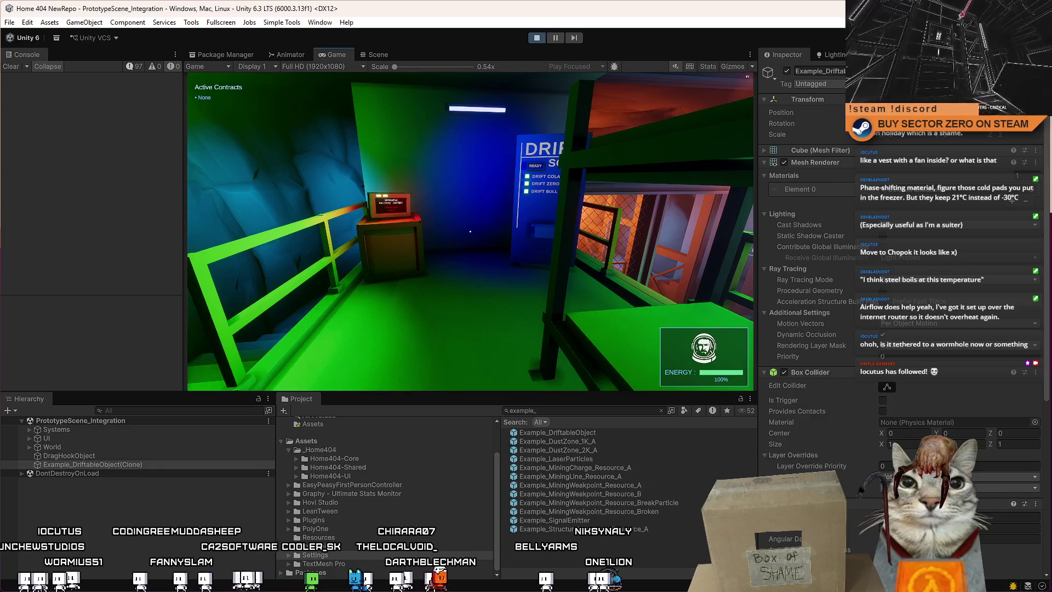
{"action": "key", "text": "w"}
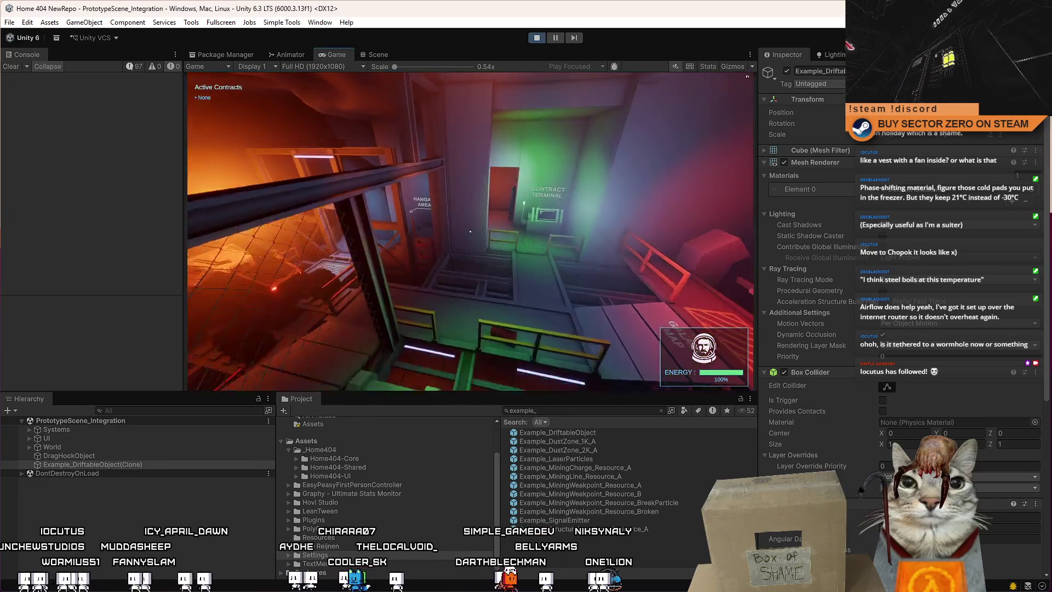
{"action": "key", "text": "w"}
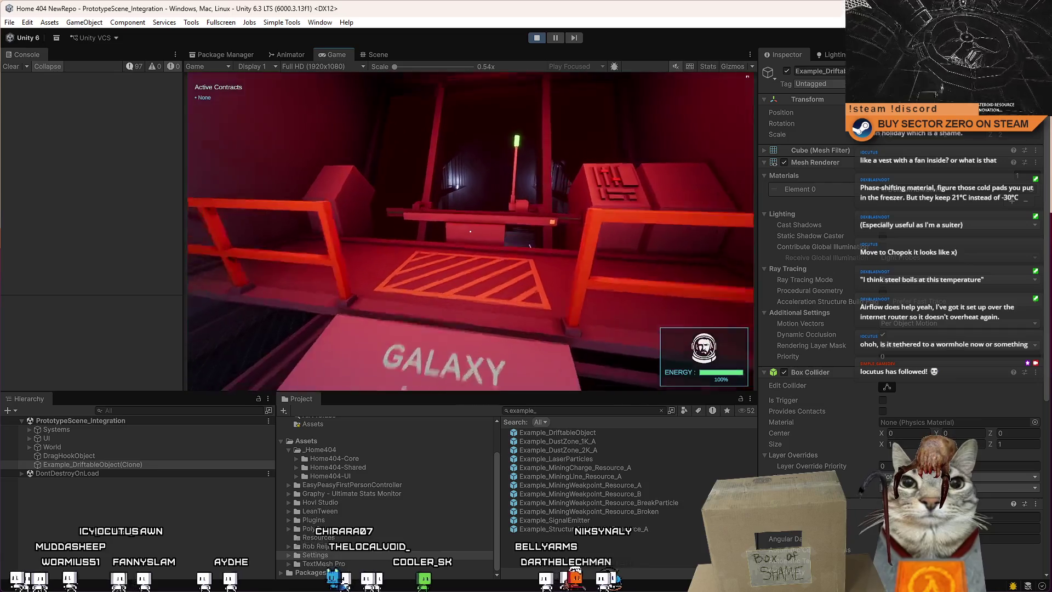
{"action": "key", "text": "w"}
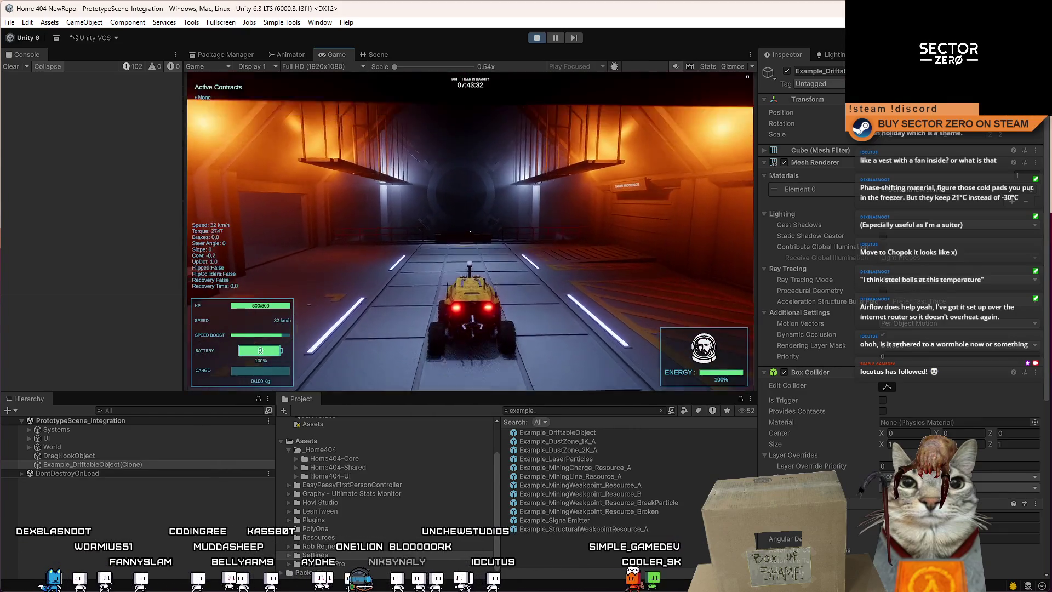
Drive the rover off the landing pad, boost over a dune, and open the pause menu.
{"action": "key", "text": "w"}
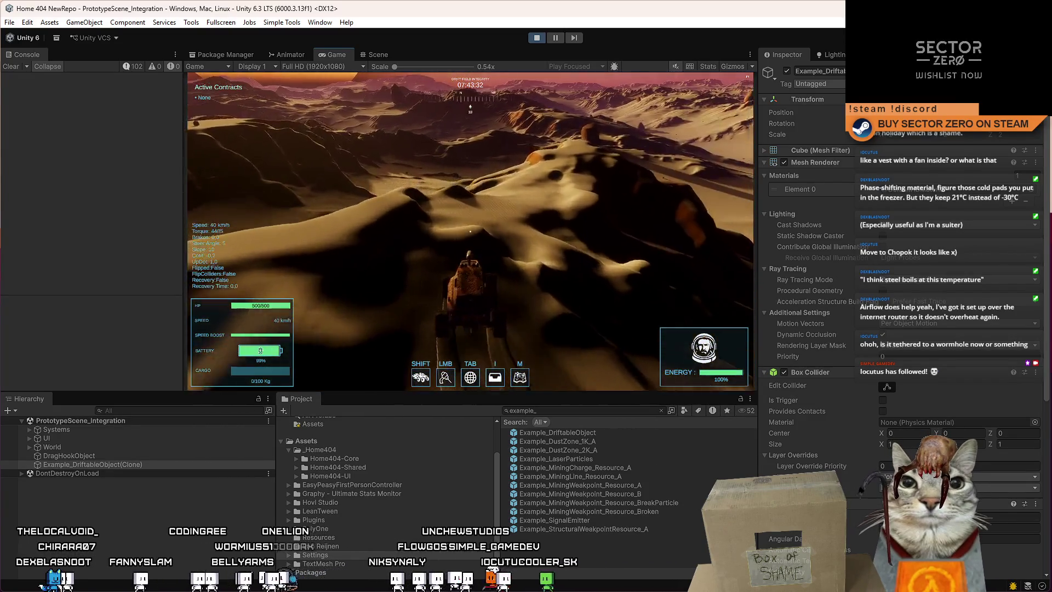
{"action": "key", "text": "shift"}
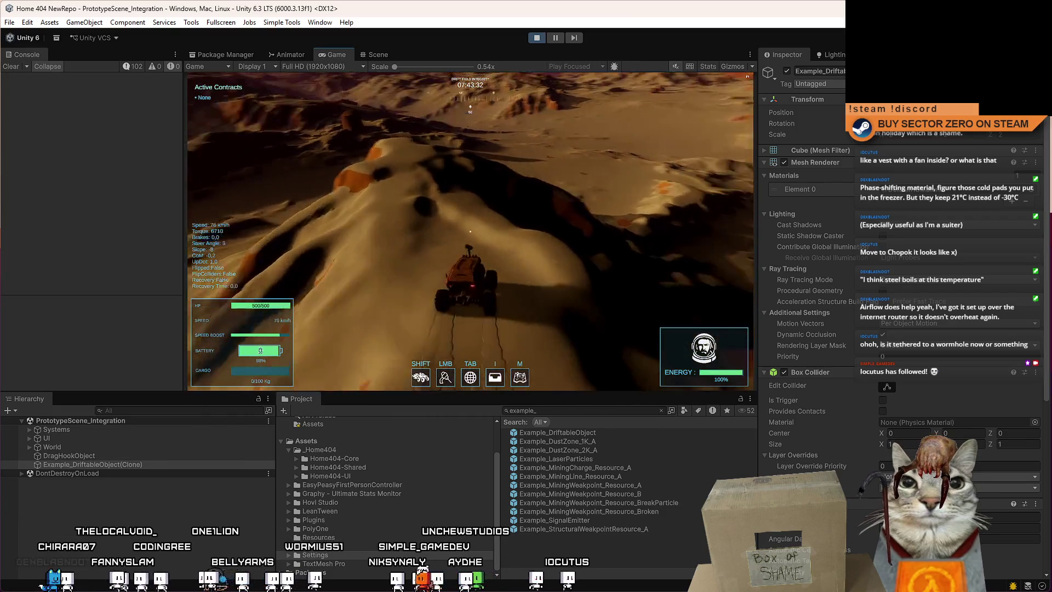
{"action": "key", "text": "d"}
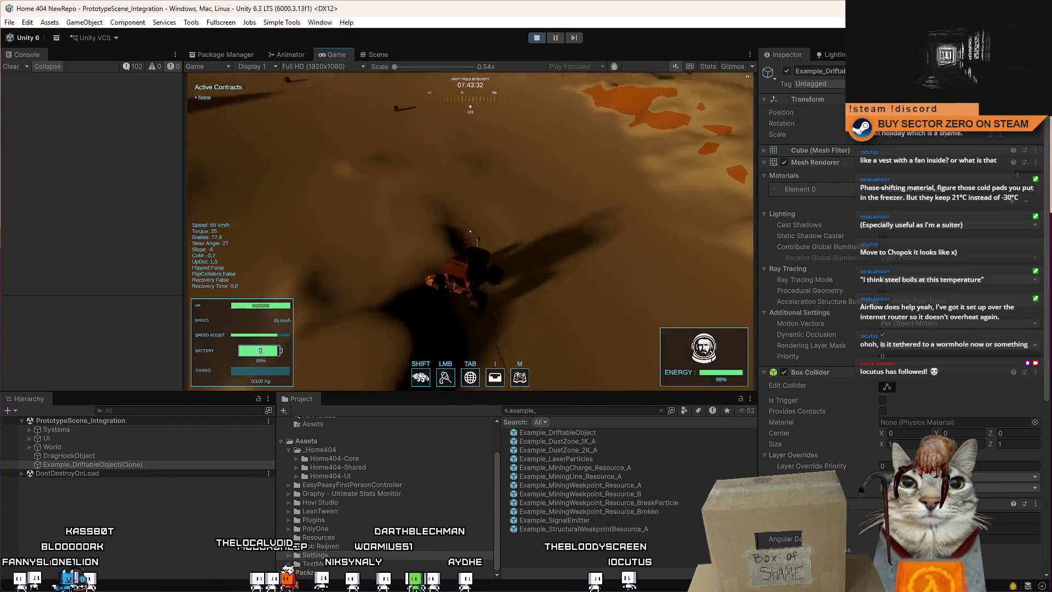
{"action": "key", "text": "a"}
{"action": "key", "text": "Escape"}
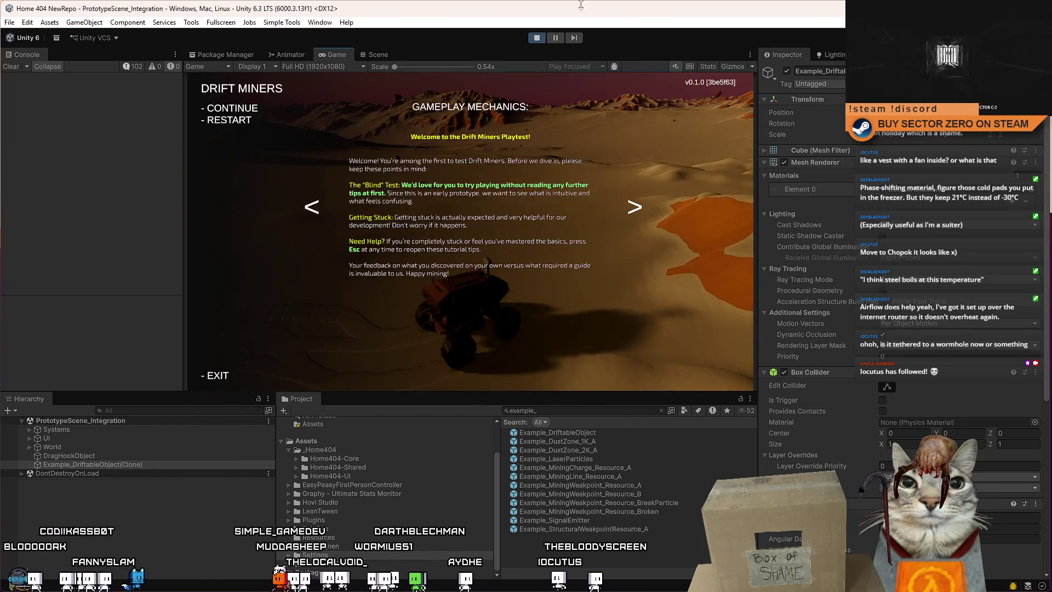
Place another Example_DriftableObject cube onto the terrain in the Scene view.
{"action": "left_click", "coordinate": [382, 58]}
{"action": "mouse_move", "coordinate": [384, 219]}
{"action": "left_mouse_down"}
{"action": "mouse_move", "coordinate": [460, 347]}
{"action": "mouse_move", "coordinate": [224, 85]}
{"action": "mouse_move", "coordinate": [229, 55]}
{"action": "mouse_move", "coordinate": [93, 166]}
{"action": "mouse_move", "coordinate": [60, 244]}
{"action": "mouse_move", "coordinate": [84, 223]}
{"action": "mouse_move", "coordinate": [55, 172]}
{"action": "mouse_move", "coordinate": [66, 137]}
{"action": "mouse_move", "coordinate": [84, 176]}
{"action": "mouse_move", "coordinate": [64, 152]}
{"action": "mouse_move", "coordinate": [159, 162]}
{"action": "mouse_move", "coordinate": [133, 123]}
{"action": "mouse_move", "coordinate": [616, 439]}
{"action": "left_mouse_up"}
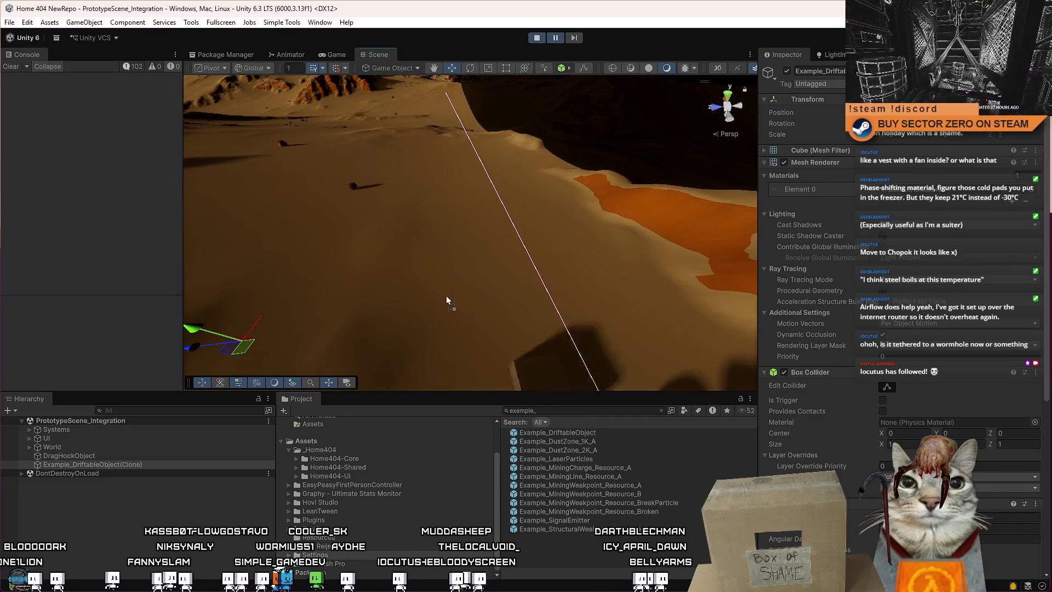
{"action": "left_click_drag", "start_coordinate": [472, 321], "coordinate": [429, 276]}
Set the new cube's Rigidbody Linear Damping to 1 and Angular Damping to 0.5.
{"action": "scroll", "coordinate": [853, 280], "scroll_direction": "down", "scroll_amount": 5}
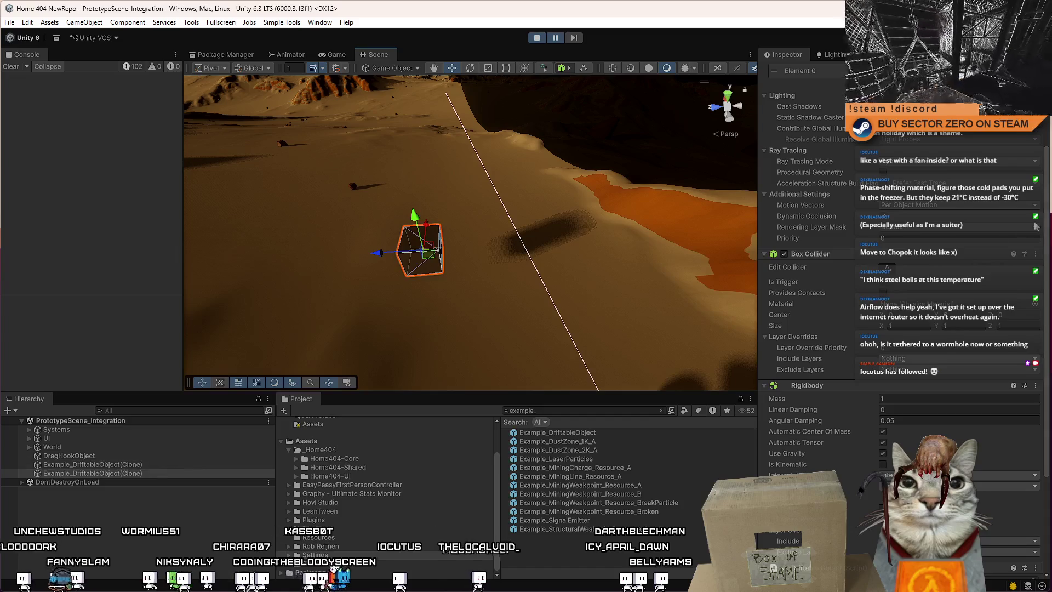
{"action": "left_click", "coordinate": [916, 409]}
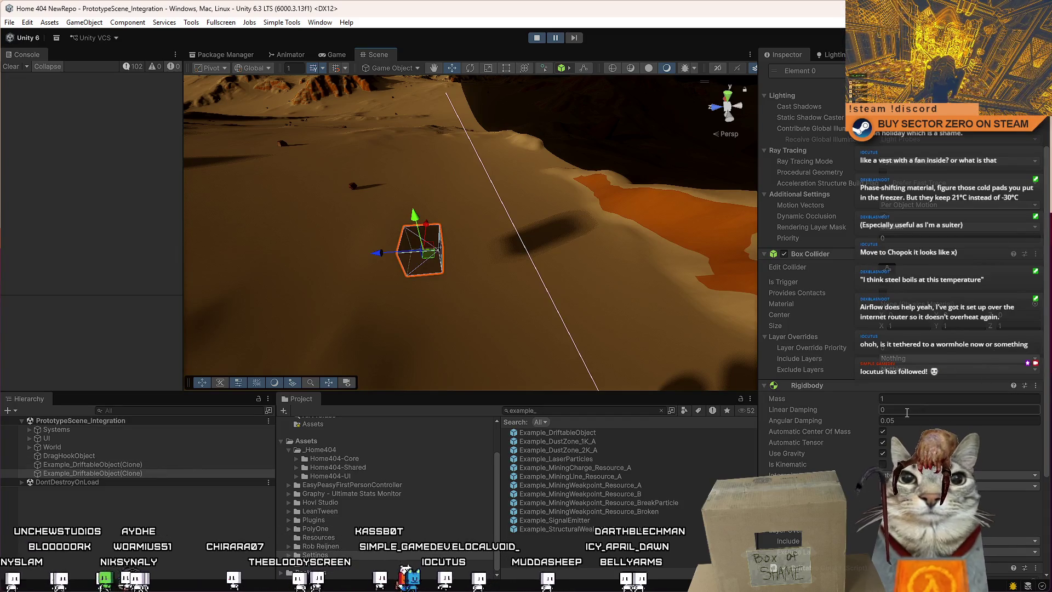
{"action": "type", "text": "1"}
{"action": "left_click", "coordinate": [919, 419]}
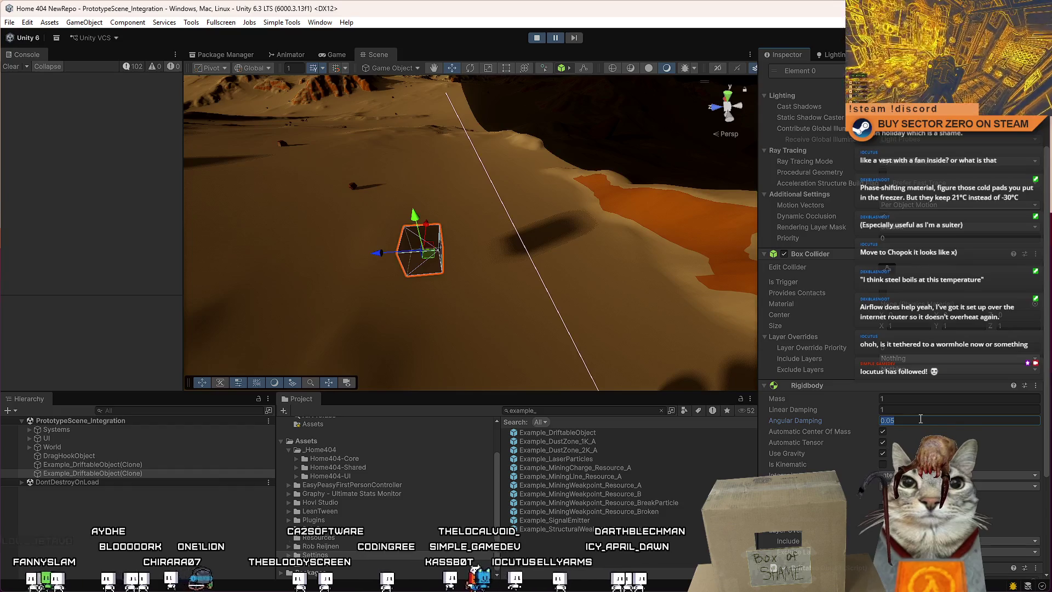
{"action": "type", "text": "0.5"}
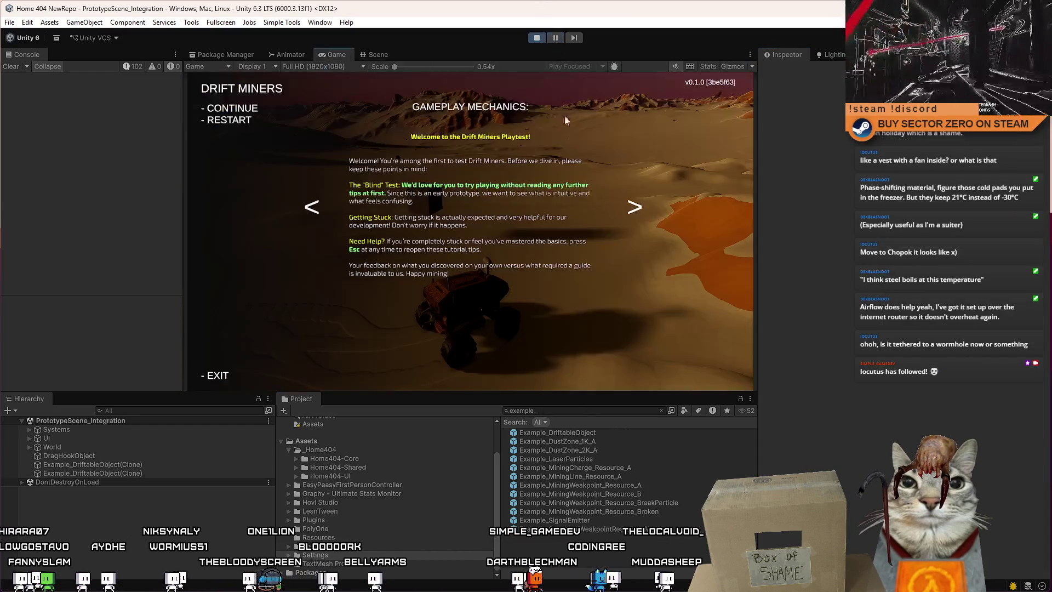
Resume play, drive the rover forward, fire the winch chain, and reopen the tutorial menu.
{"action": "key", "text": "Escape"}
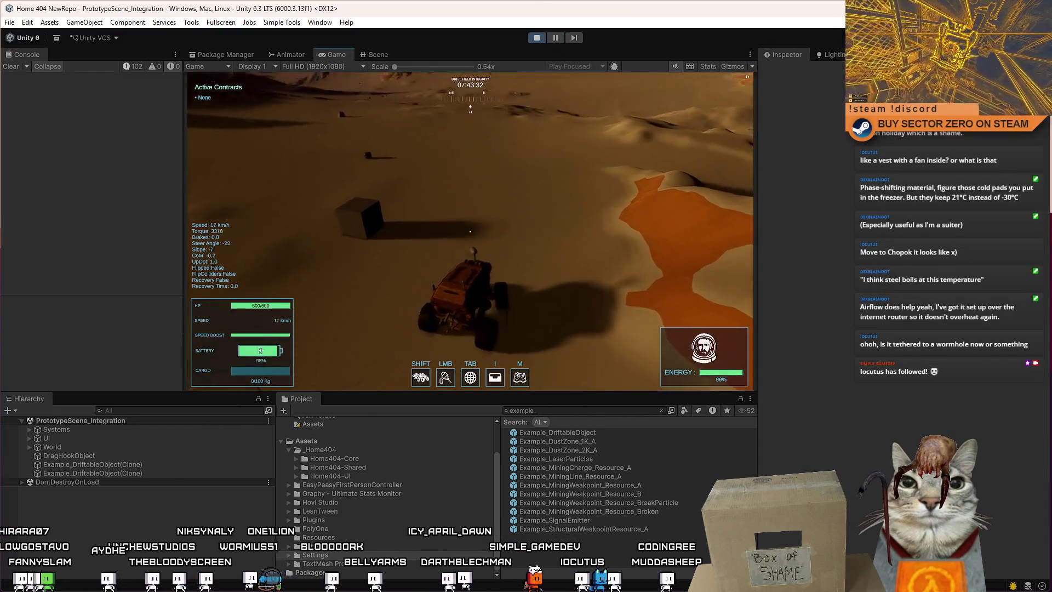
{"action": "key", "text": "w"}
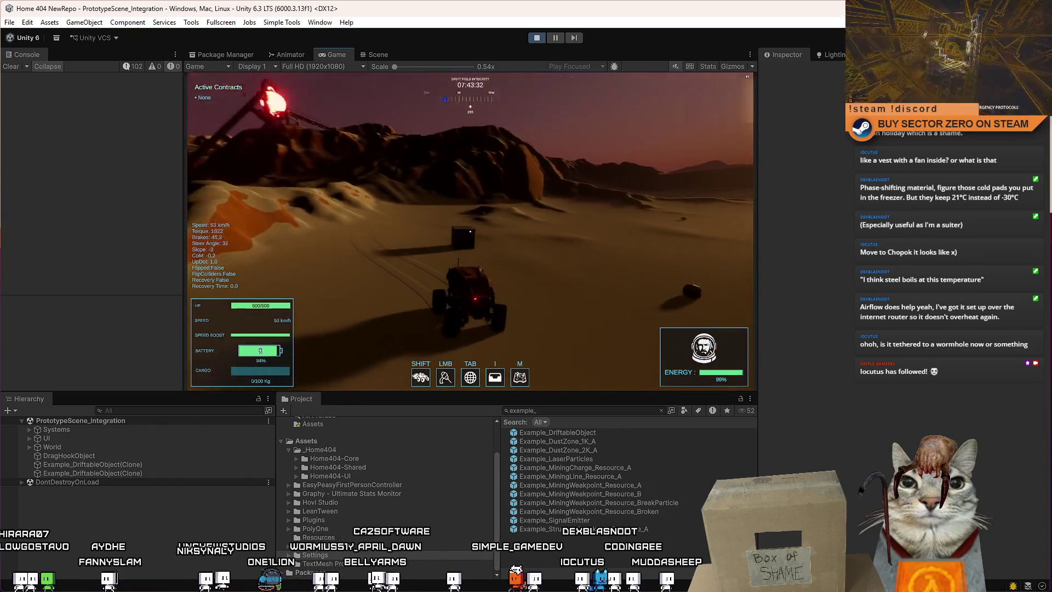
{"action": "left_click", "coordinate": [470, 231]}
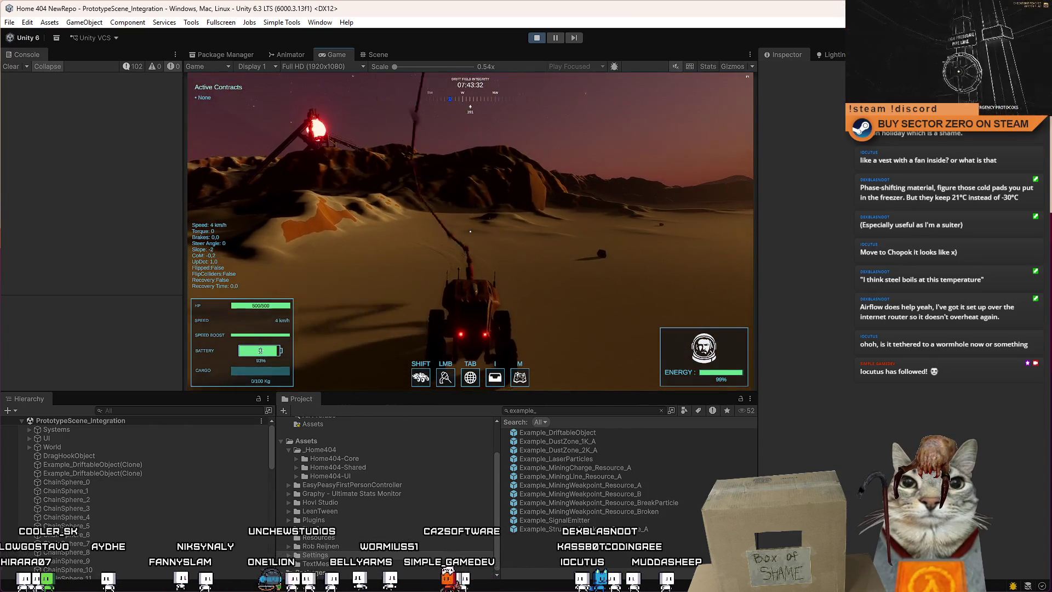
{"action": "key", "text": "Escape"}
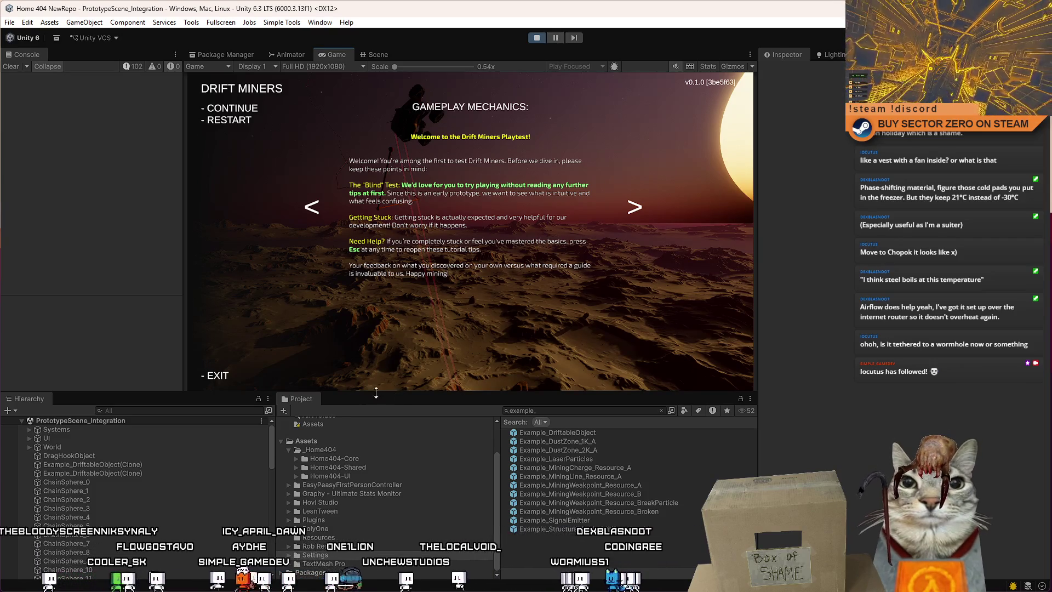
Select Example_DriftableObject(Clone) in the Hierarchy and frame the Scene camera on it.
{"action": "scroll", "coordinate": [136, 493], "scroll_direction": "down", "scroll_amount": 10}
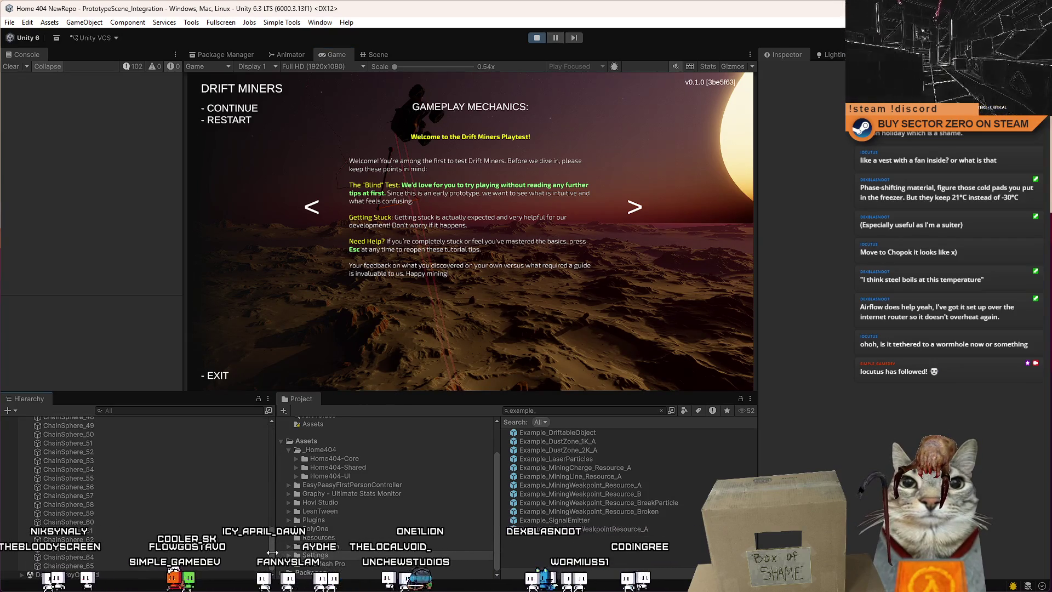
{"action": "left_click_drag", "start_coordinate": [274, 517], "coordinate": [266, 436]}
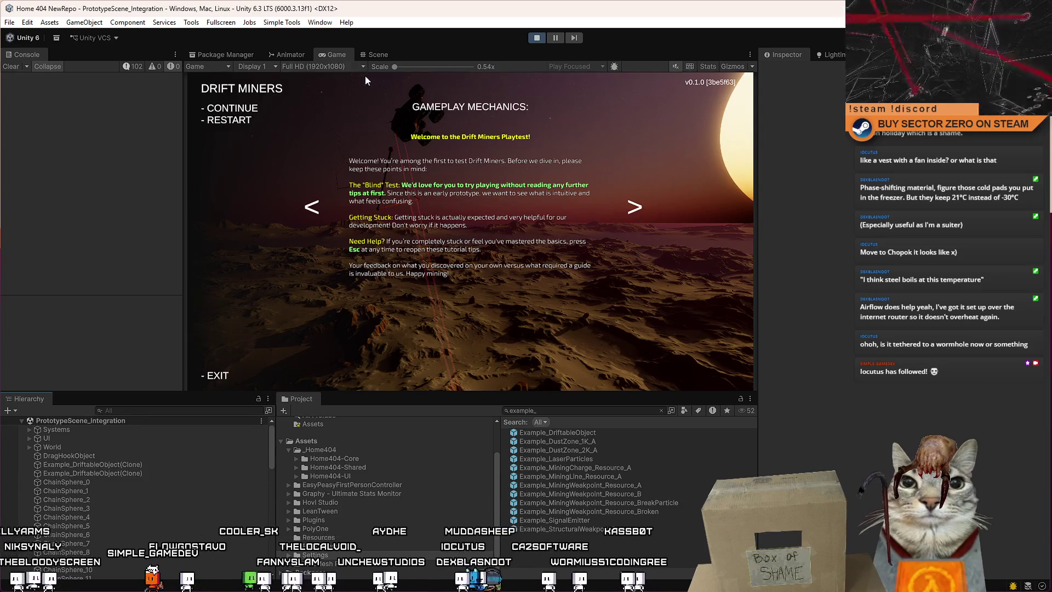
{"action": "left_click", "coordinate": [375, 54]}
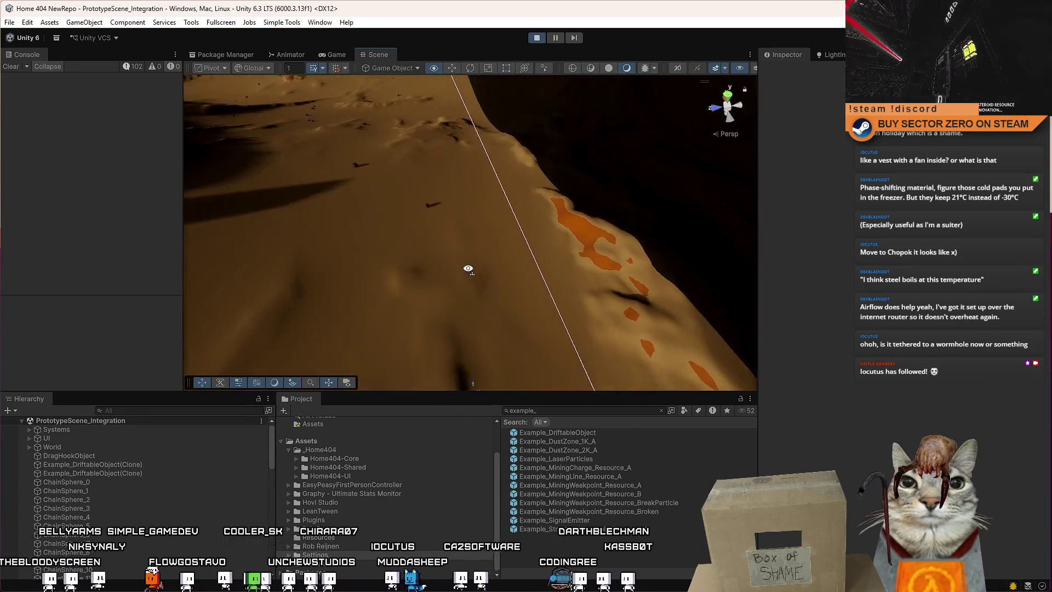
{"action": "scroll", "coordinate": [269, 432], "scroll_direction": "down", "scroll_amount": 1}
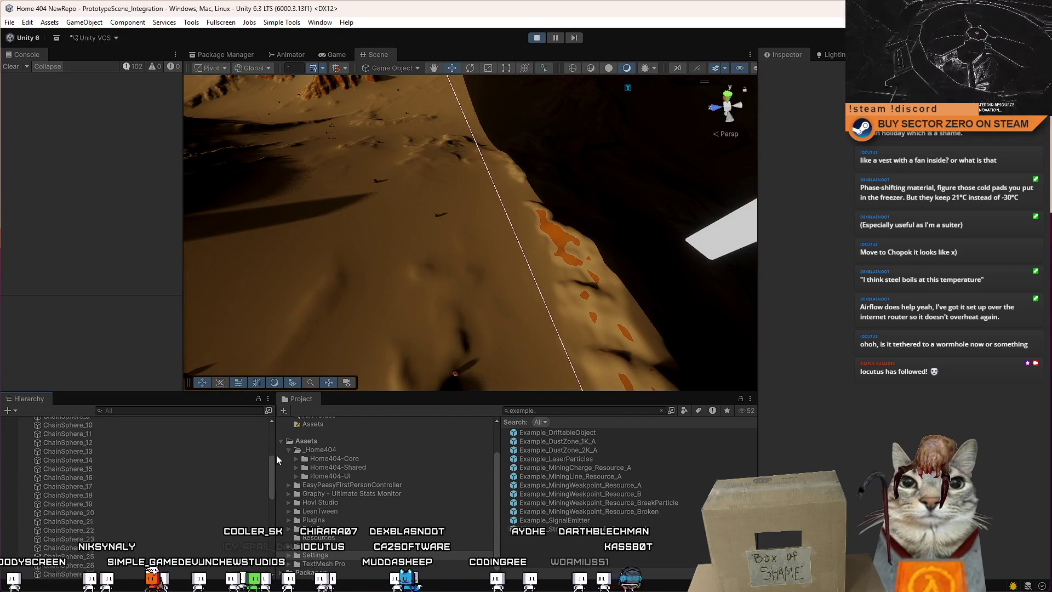
{"action": "left_click", "coordinate": [141, 462]}
{"action": "key", "text": "f"}
{"action": "mouse_move", "coordinate": [525, 257]}
{"action": "left_mouse_down"}
{"action": "mouse_move", "coordinate": [564, 267]}
{"action": "mouse_move", "coordinate": [570, 236]}
{"action": "left_mouse_up"}
{"action": "scroll", "coordinate": [564, 267], "scroll_direction": "down", "scroll_amount": 3}
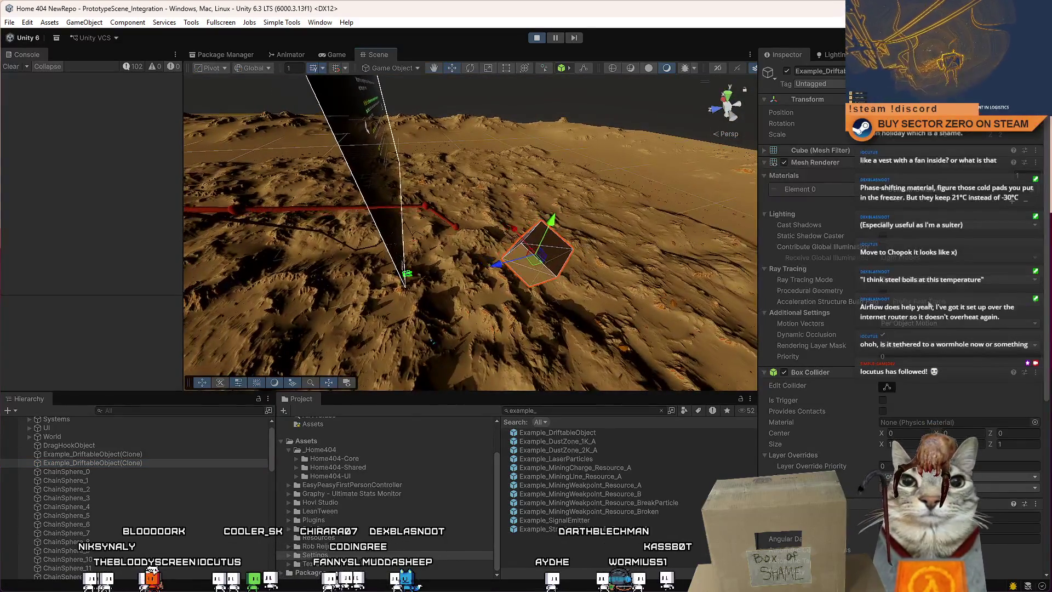
{"action": "scroll", "coordinate": [919, 356], "scroll_direction": "down", "scroll_amount": 3}
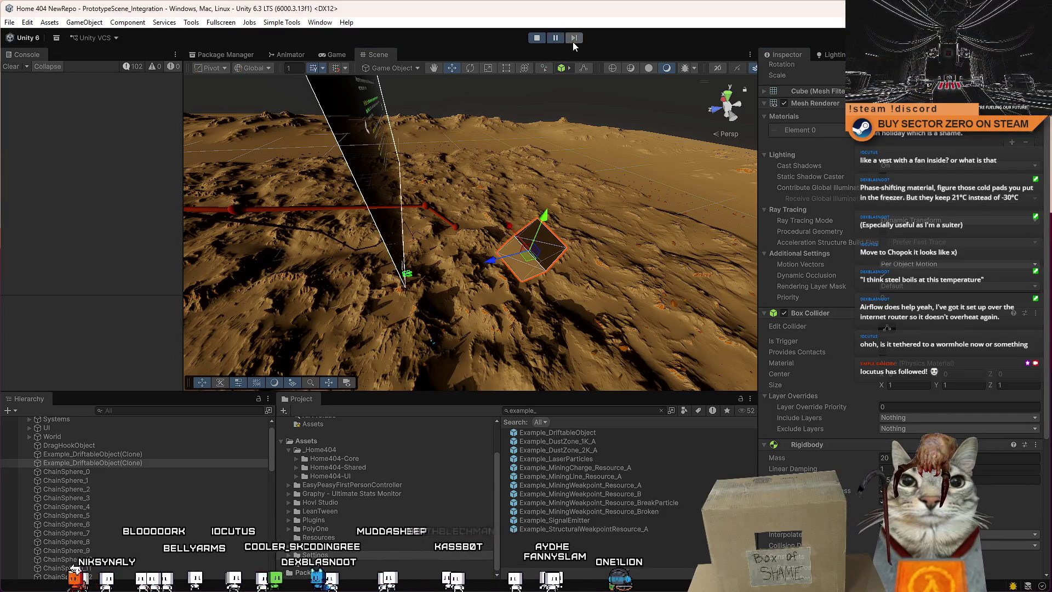
Resume play briefly, pause the game, and look up at the floating cube in the Scene view.
{"action": "left_click", "coordinate": [335, 55]}
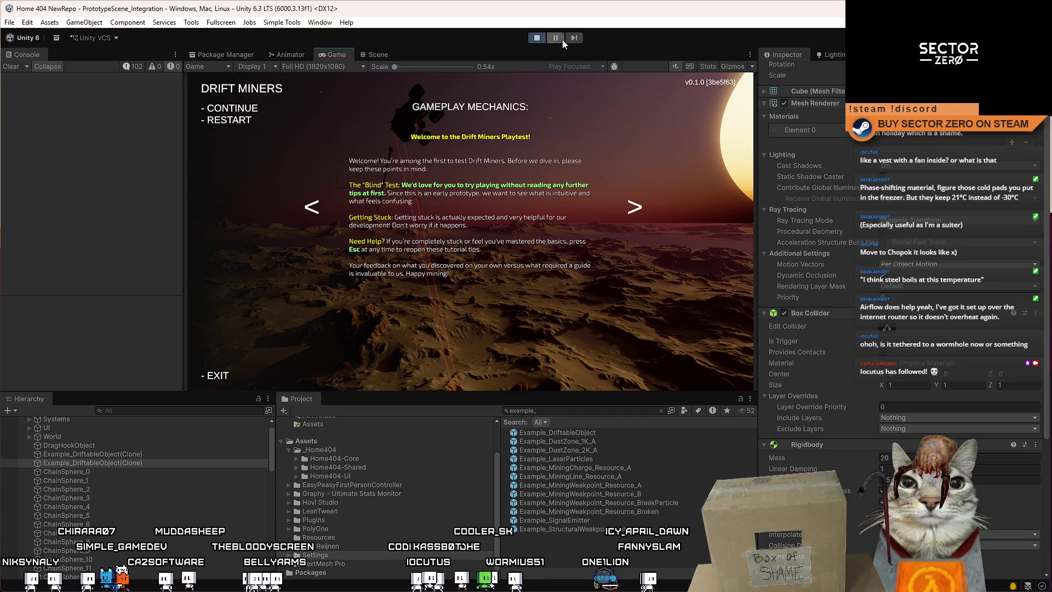
{"action": "key", "text": "Escape"}
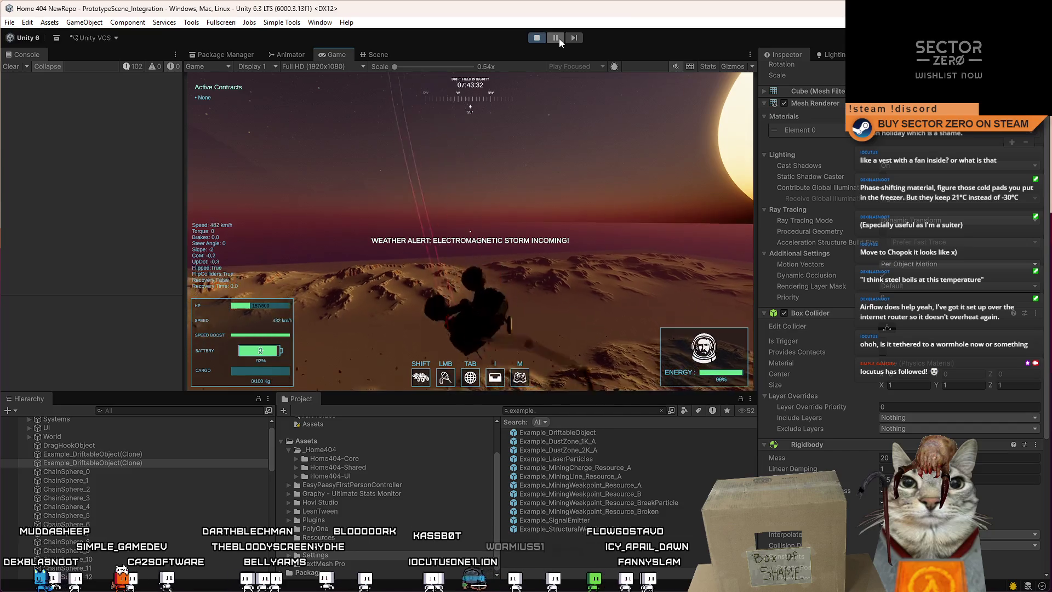
{"action": "left_click", "coordinate": [369, 57]}
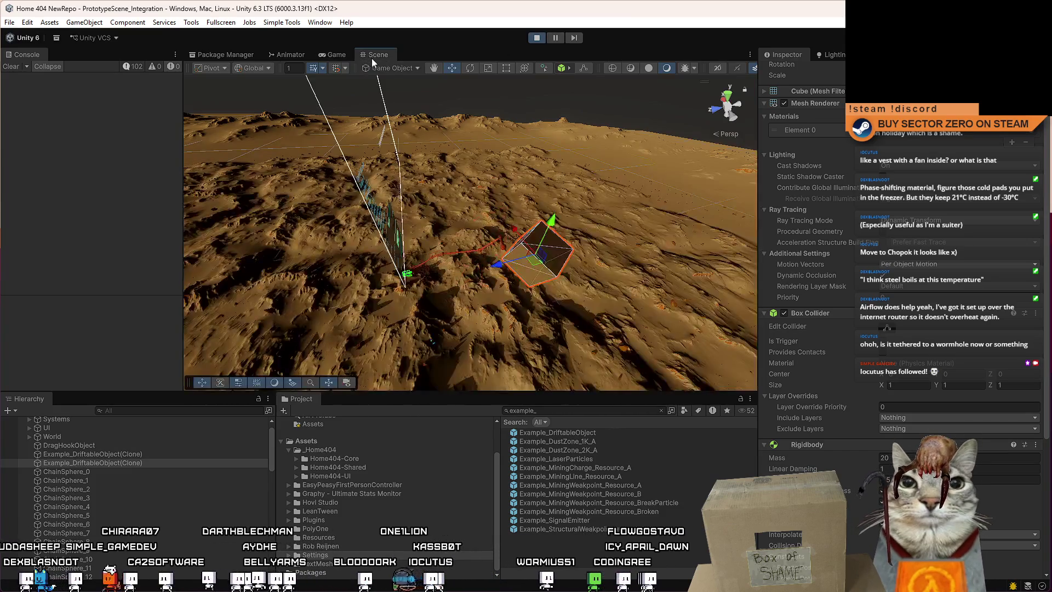
{"action": "left_click", "coordinate": [554, 38]}
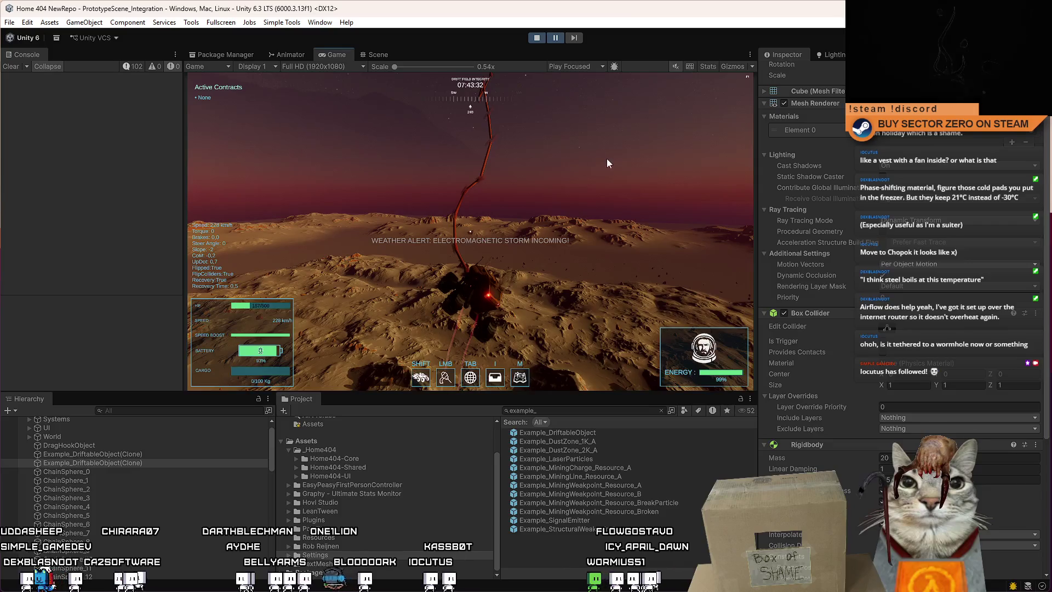
{"action": "left_click", "coordinate": [377, 54]}
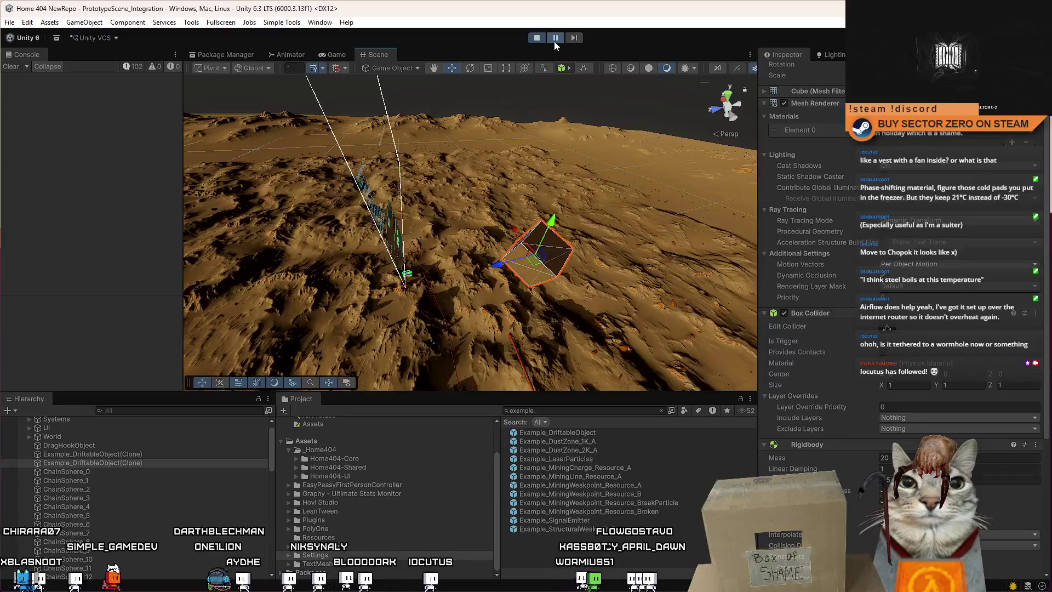
{"action": "mouse_move", "coordinate": [533, 124]}
{"action": "left_mouse_down"}
{"action": "mouse_move", "coordinate": [514, 573]}
{"action": "mouse_move", "coordinate": [491, 221]}
{"action": "left_mouse_up"}
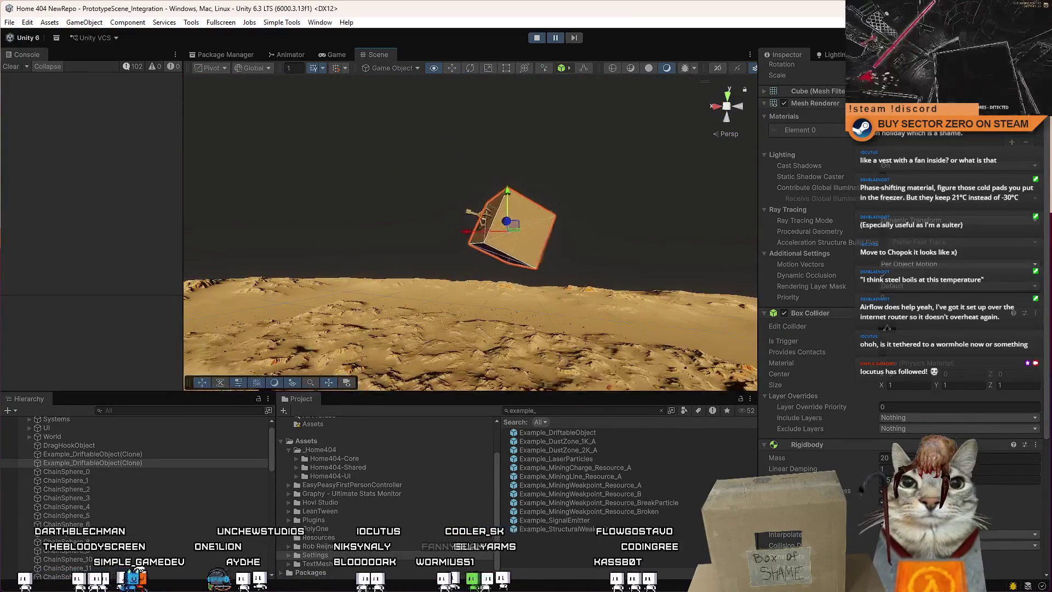
Inspect the claw's Rigidbody and Fixed Joint and WinchCable(Clone) chain settings, then select WinchClawPrefab_RopePoint.
{"action": "left_click", "coordinate": [478, 215]}
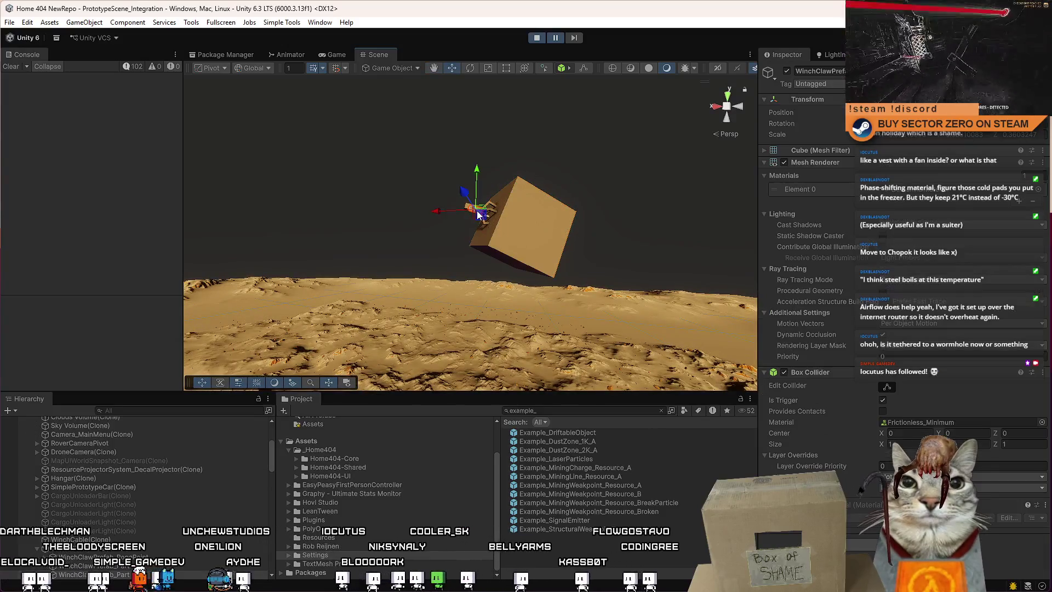
{"action": "left_click", "coordinate": [110, 550]}
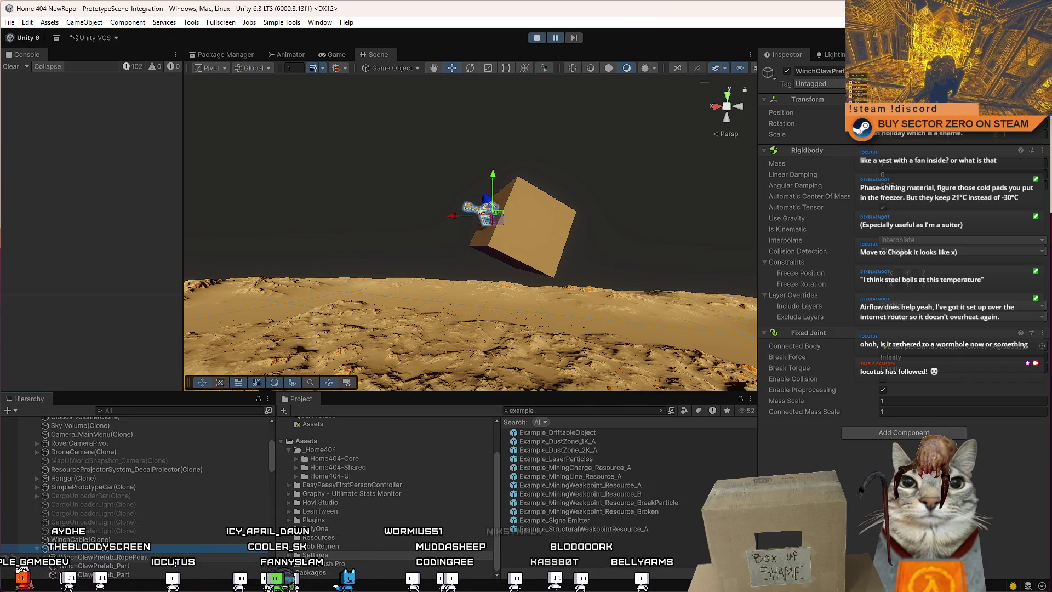
{"action": "left_click", "coordinate": [81, 539]}
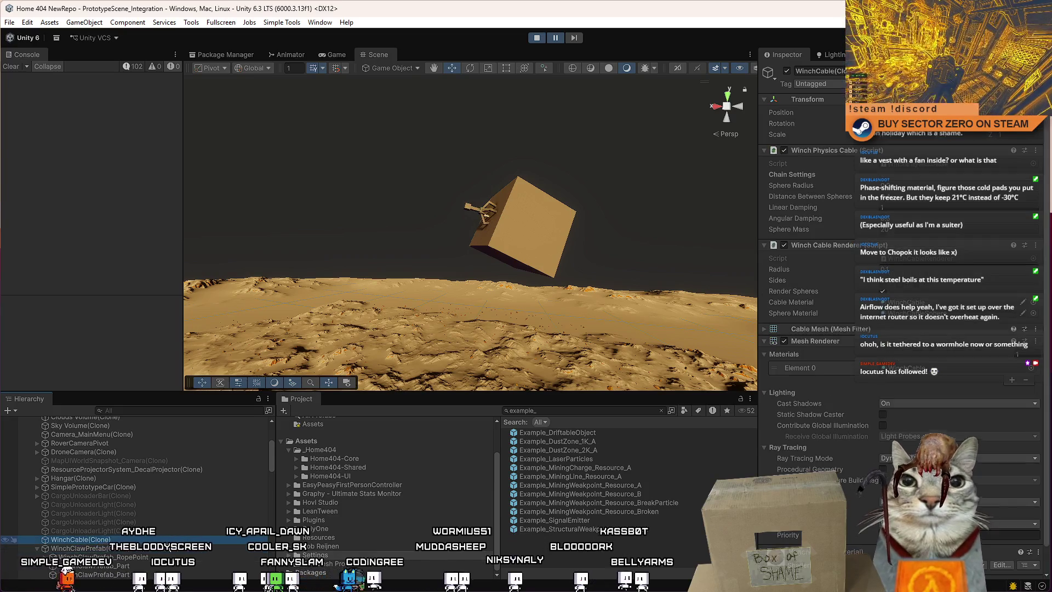
{"action": "left_click", "coordinate": [159, 549]}
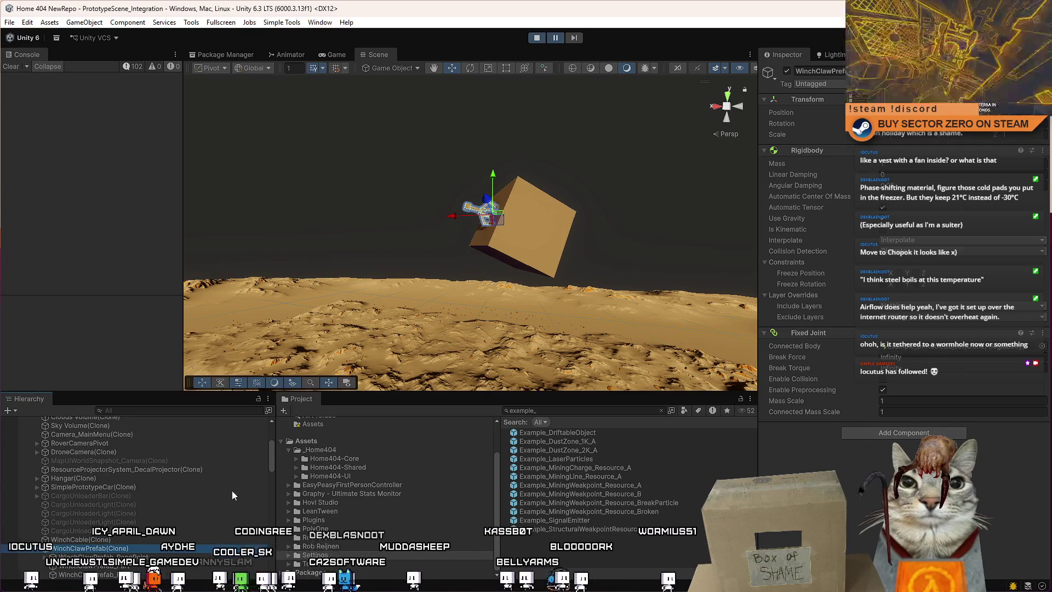
{"action": "left_click", "coordinate": [104, 557]}
Frame the rope and select ChainSphere_64 to review its Sphere Collider and Configurable Joint.
{"action": "key", "text": "f"}
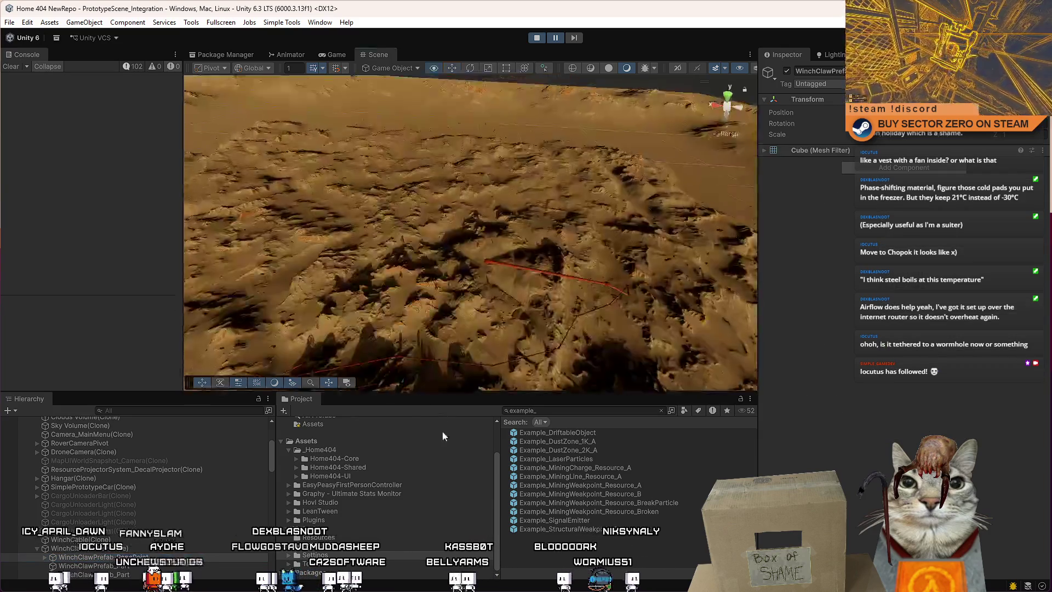
{"action": "left_click", "coordinate": [608, 282]}
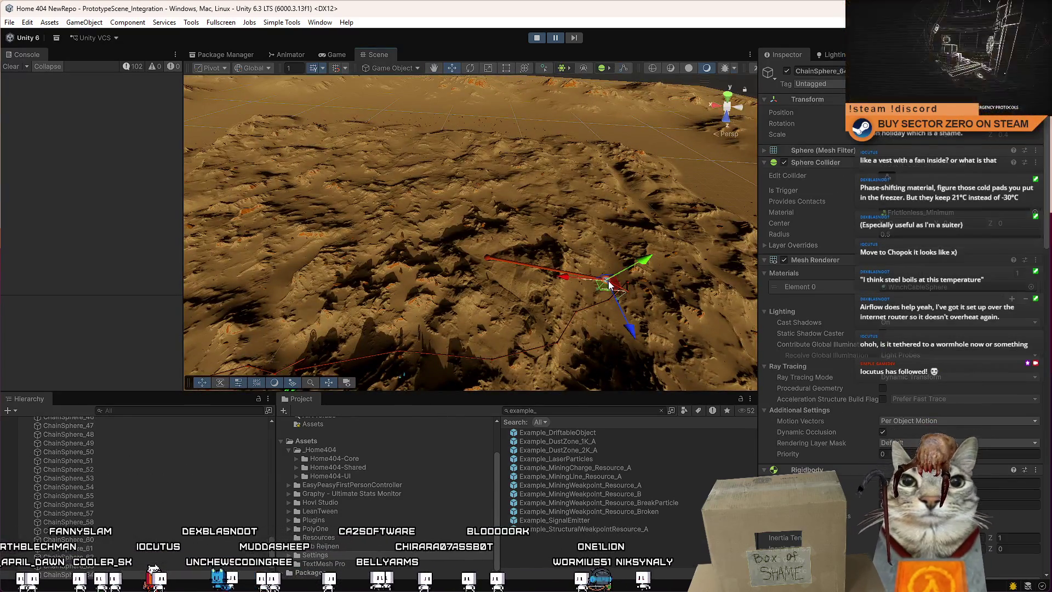
{"action": "left_click_drag", "start_coordinate": [1048, 231], "coordinate": [1023, 571]}
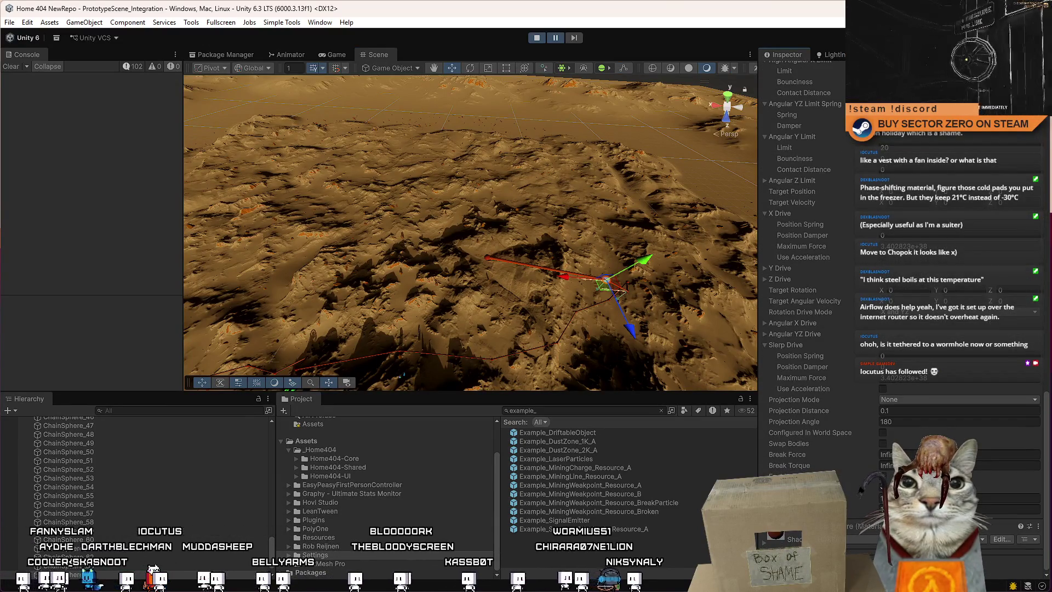
{"action": "scroll", "coordinate": [953, 413], "scroll_direction": "up", "scroll_amount": 10}
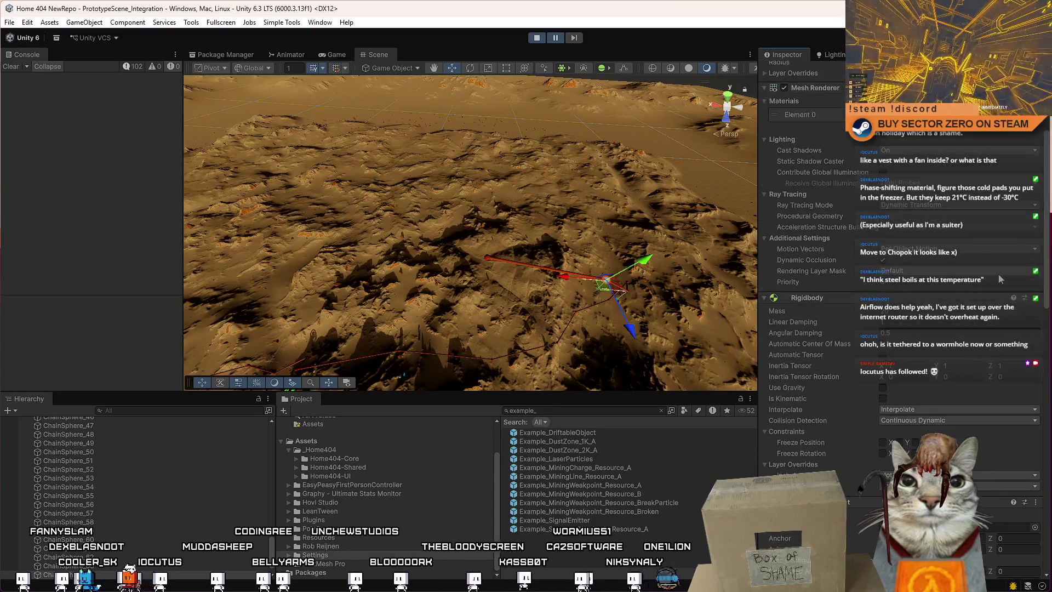
{"action": "scroll", "coordinate": [997, 295], "scroll_direction": "up", "scroll_amount": 5}
Reframe the view toward the terrain and inspect the next chain sphere, ChainSphere_65.
{"action": "key", "text": "f"}
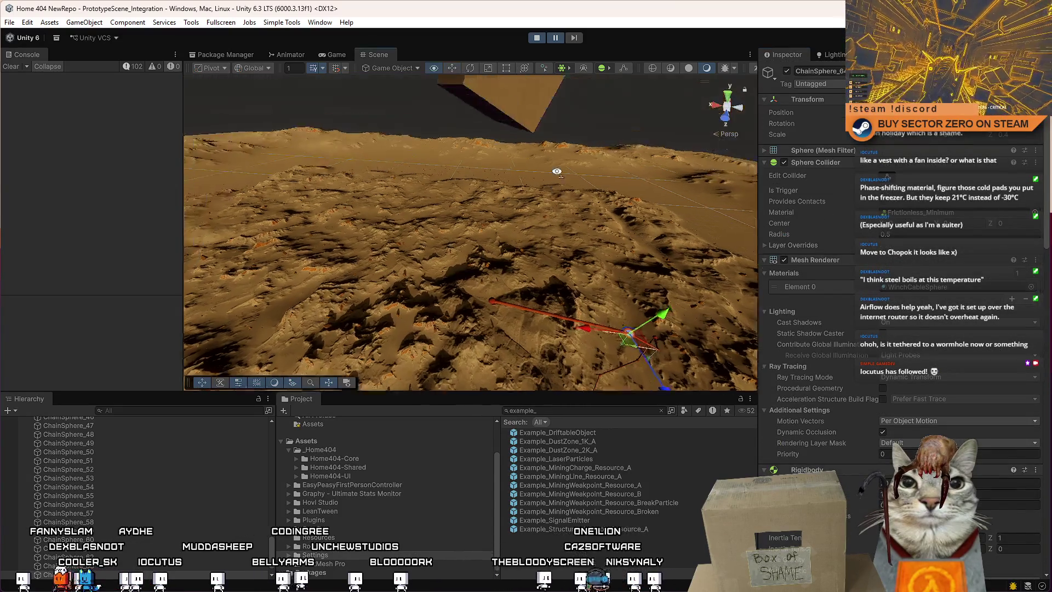
{"action": "left_click_drag", "start_coordinate": [560, 137], "coordinate": [526, 235]}
{"action": "left_click", "coordinate": [498, 283]}
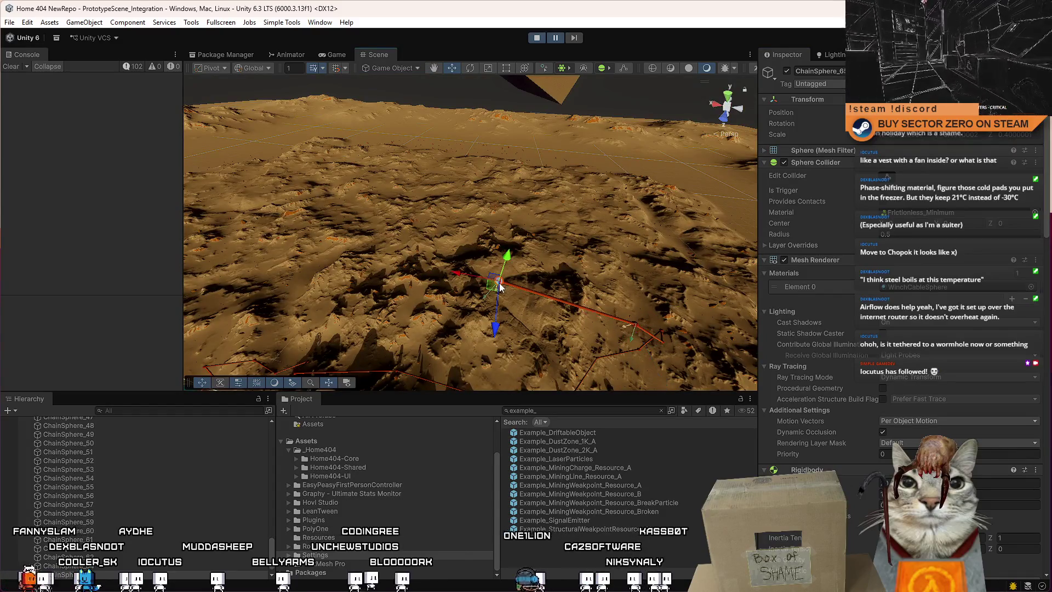
{"action": "scroll", "coordinate": [1044, 258], "scroll_direction": "down", "scroll_amount": 5}
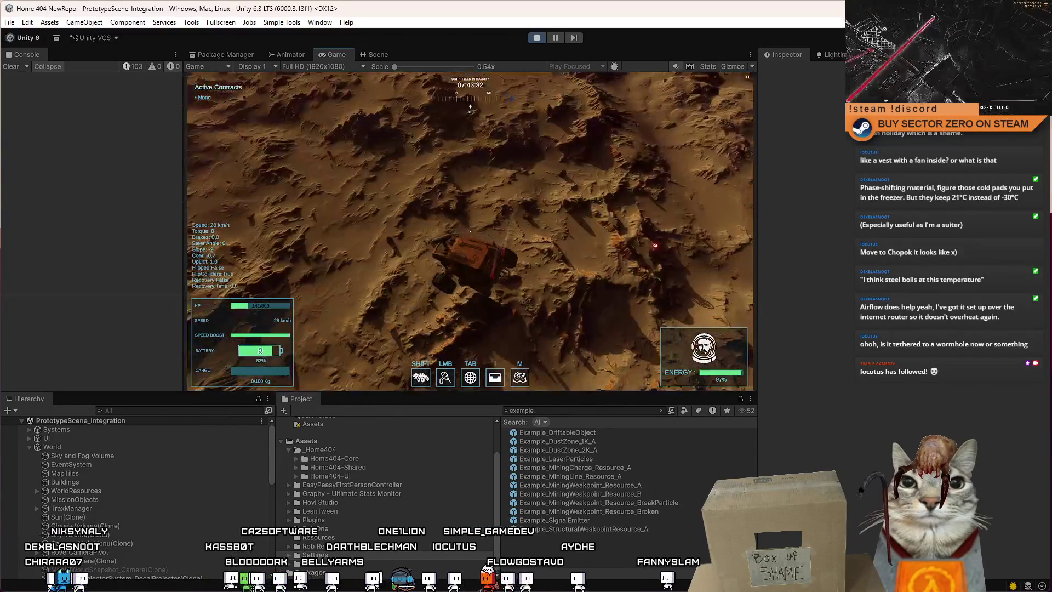
Drive and steer the rover with W and A, opening and closing the pause menu.
{"action": "key", "text": "w"}
{"action": "key", "text": "a"}
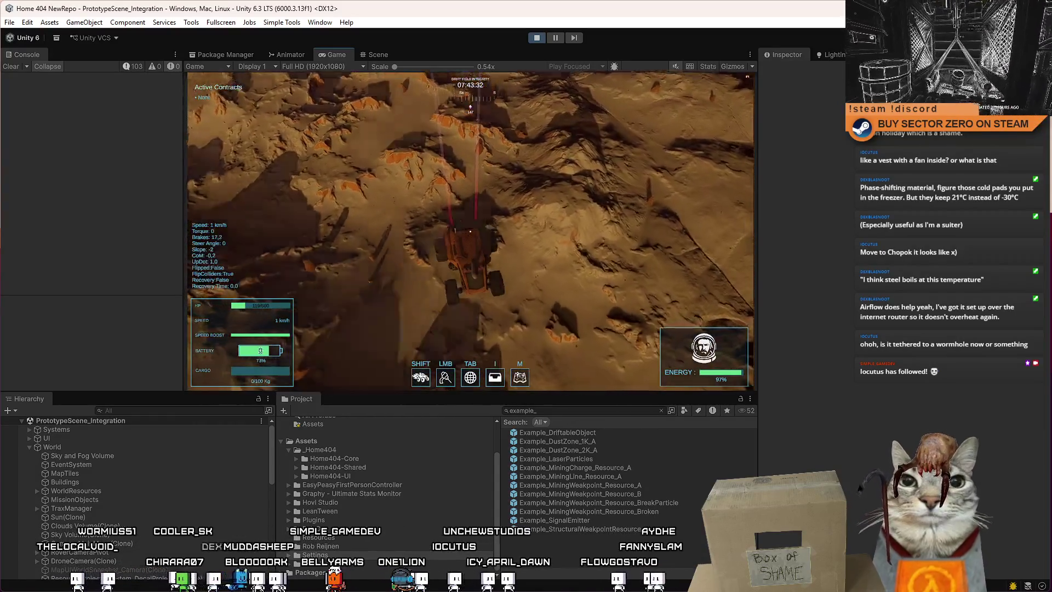
{"action": "key", "text": "Escape"}
{"action": "key", "text": "Escape"}
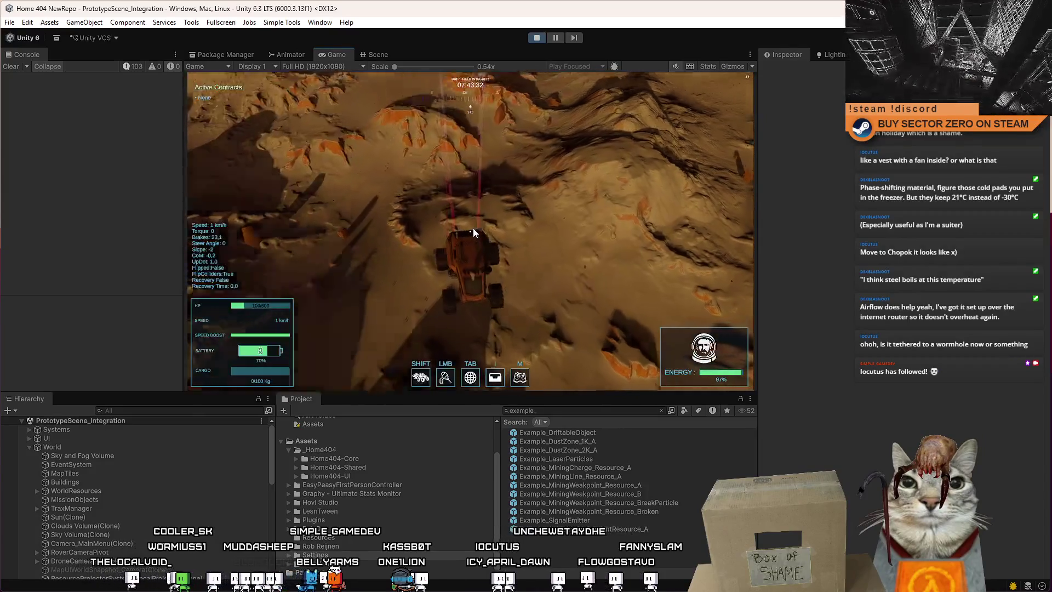
{"action": "key", "text": "Escape"}
Drive the rover off the ledge, dismiss the pause menu, and switch to the Scene view.
{"action": "key", "text": "Escape"}
{"action": "key", "text": "w"}
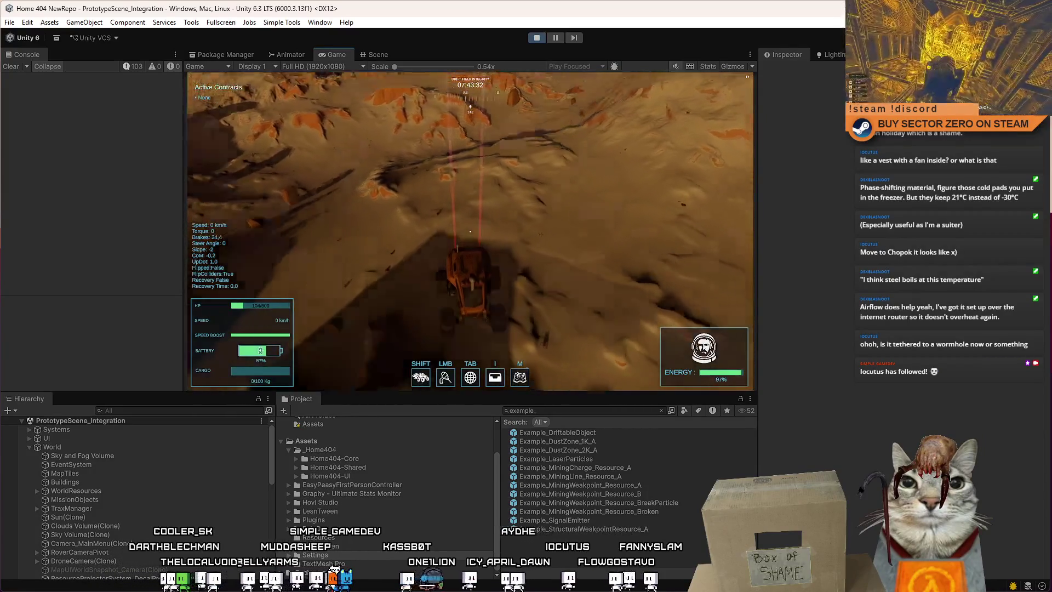
{"action": "key", "text": "Escape"}
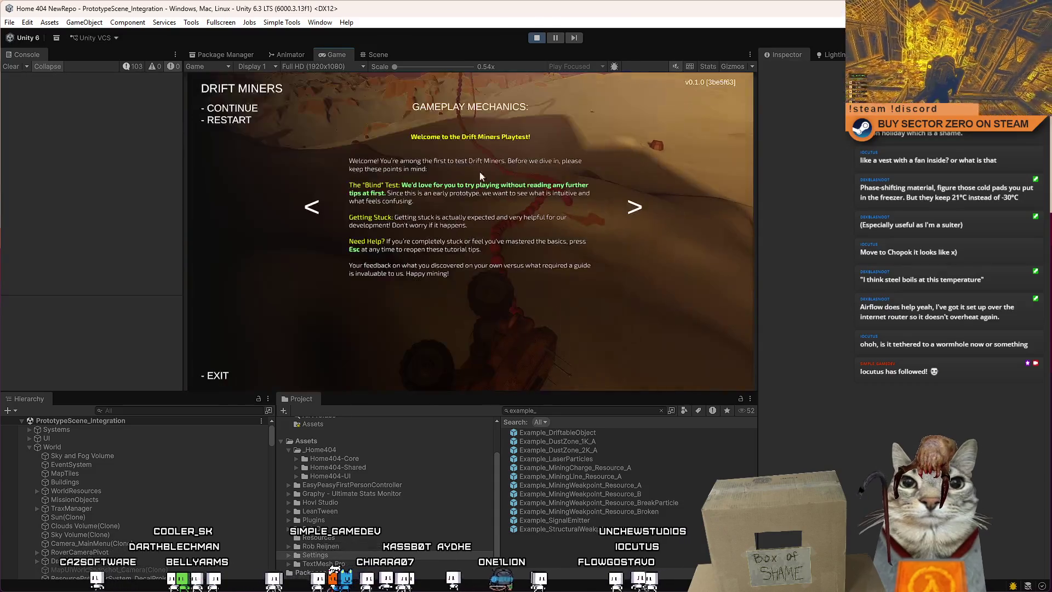
{"action": "left_click", "coordinate": [376, 55]}
Frame ChainSphere_157 and orbit over the dunes to a close view of the red chain.
{"action": "key", "text": "f"}
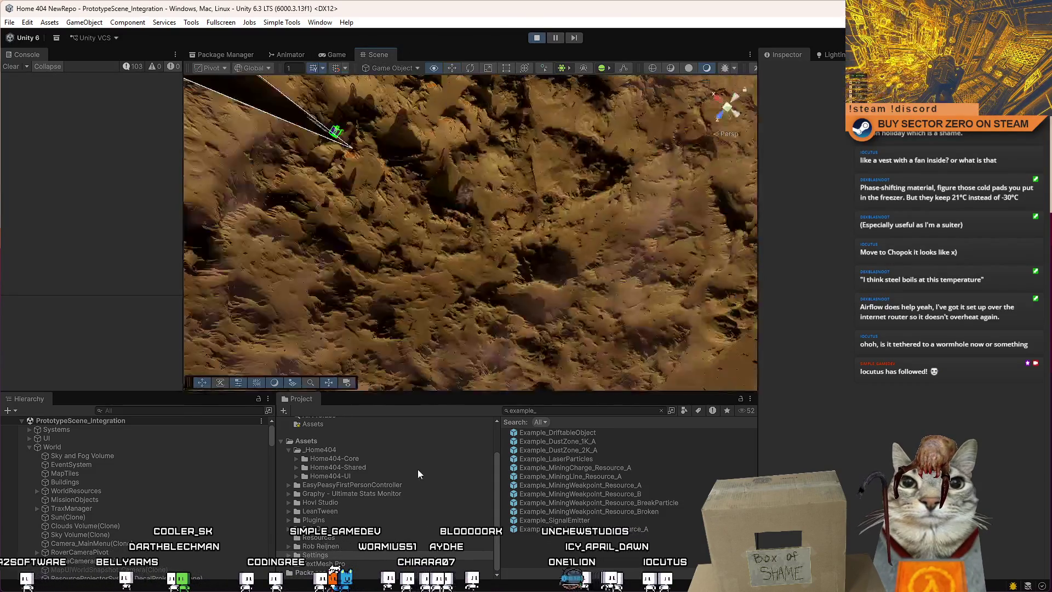
{"action": "scroll", "coordinate": [269, 432], "scroll_direction": "down", "scroll_amount": 15}
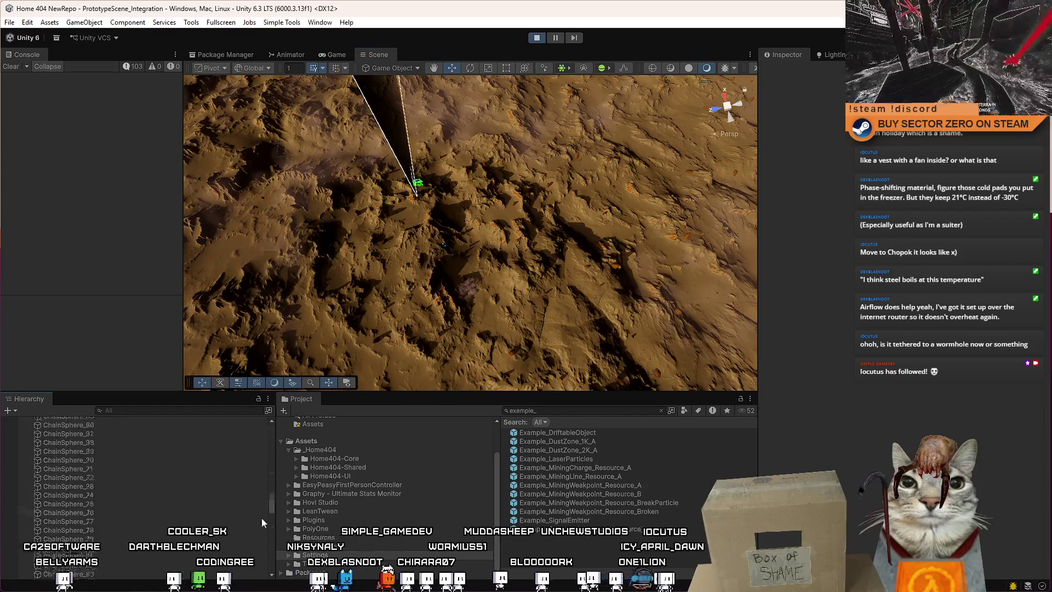
{"action": "double_click", "coordinate": [169, 481]}
{"action": "left_click_drag", "start_coordinate": [245, 284], "coordinate": [151, 76]}
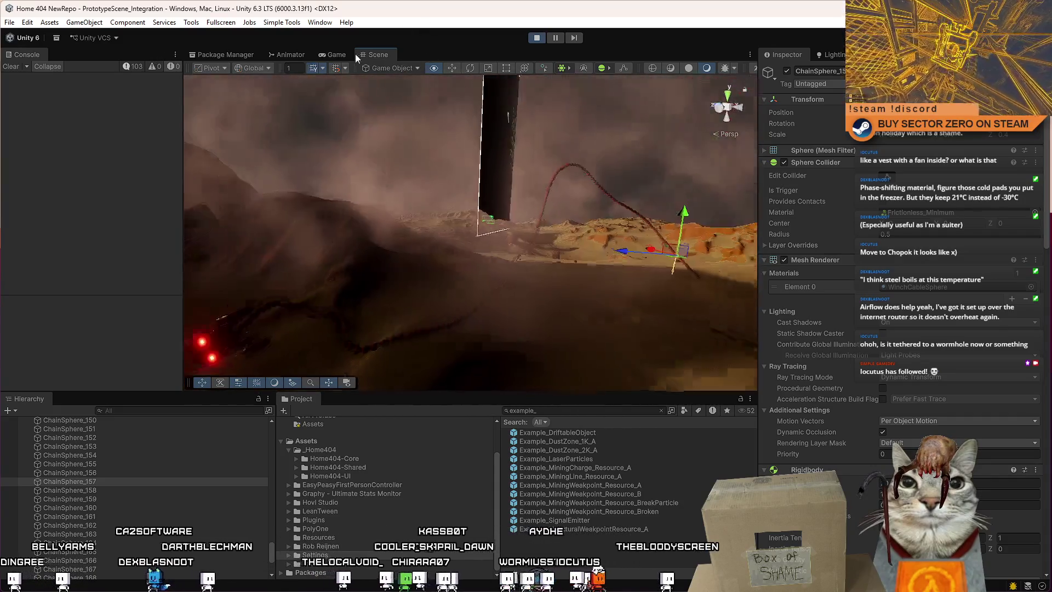
{"action": "left_click_drag", "start_coordinate": [471, 93], "coordinate": [534, 86]}
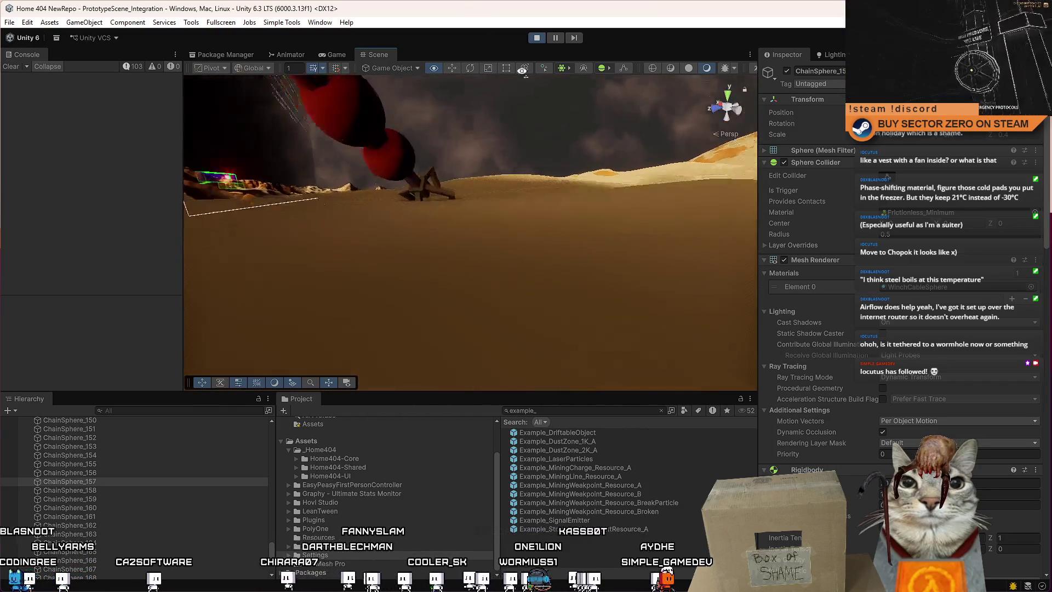
Select WinchClawPrefab(Clone) and its parts, scrolling through the claw's joint settings.
{"action": "left_click", "coordinate": [431, 154]}
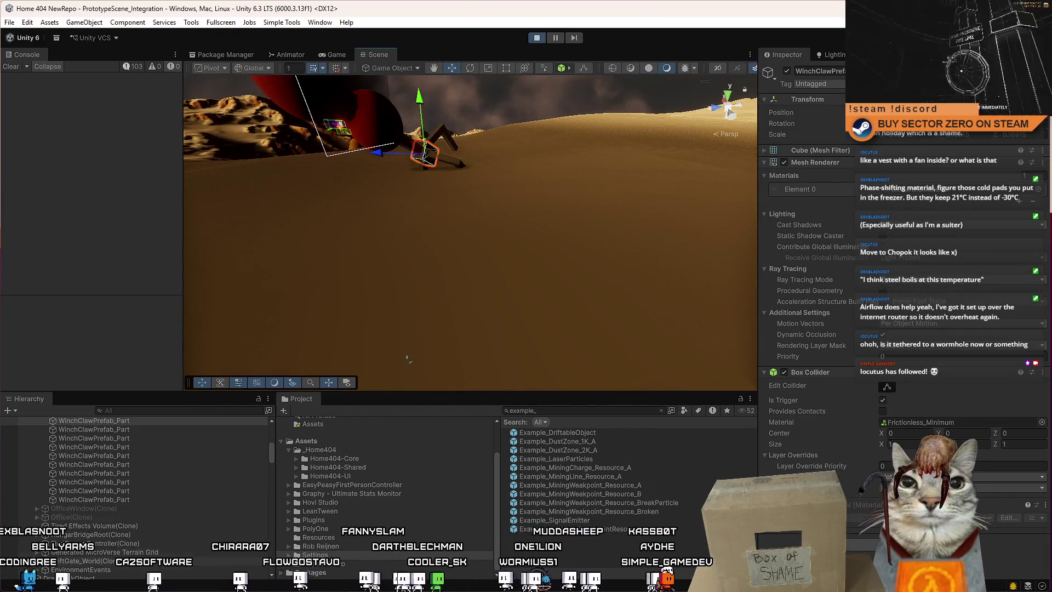
{"action": "scroll", "coordinate": [125, 502], "scroll_direction": "up", "scroll_amount": 3}
{"action": "left_click", "coordinate": [127, 470]}
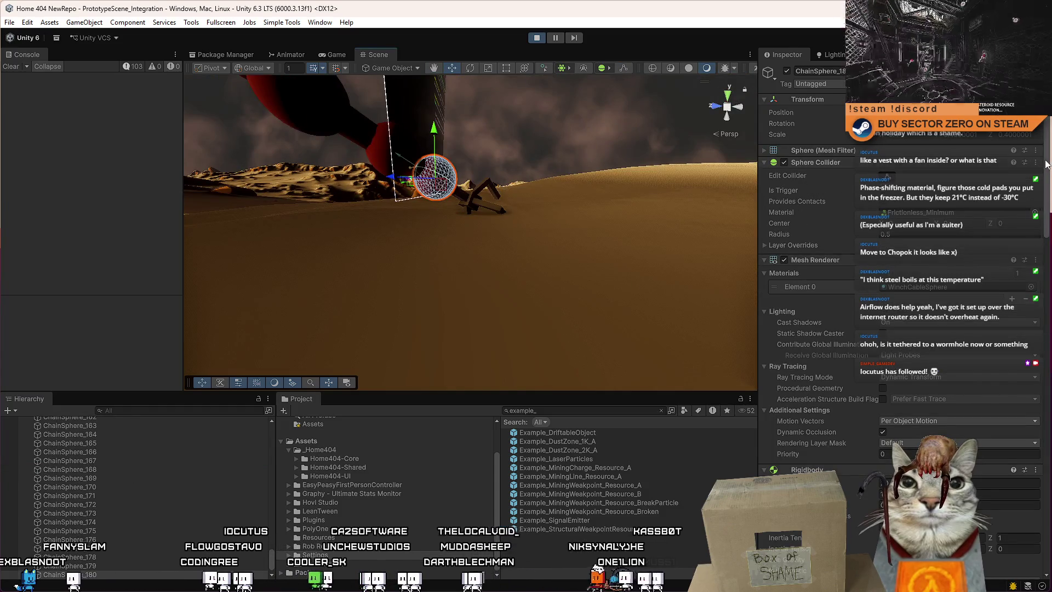
{"action": "scroll", "coordinate": [1028, 485], "scroll_direction": "down", "scroll_amount": 15}
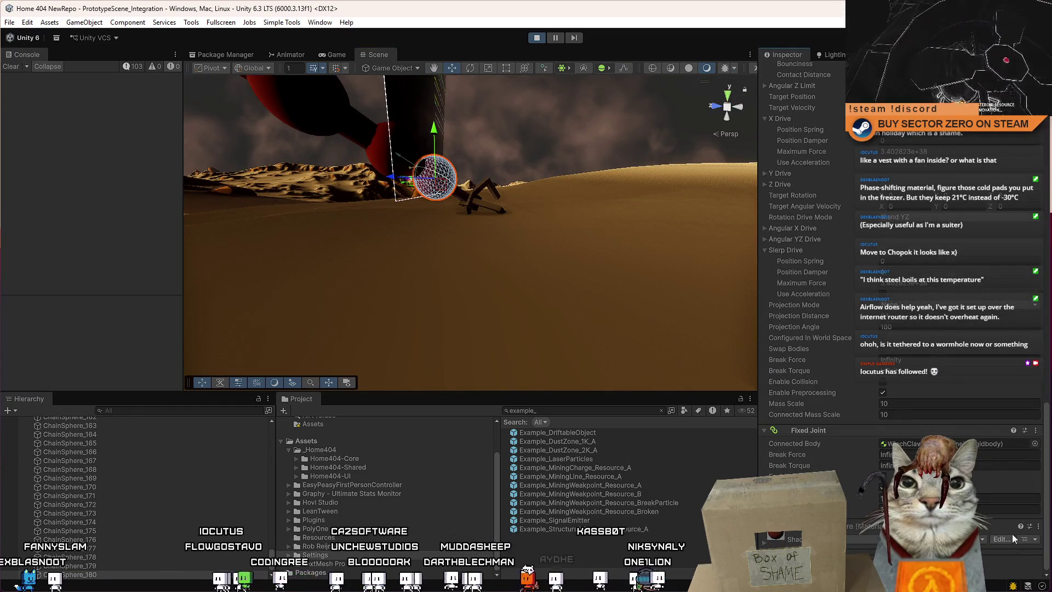
{"action": "scroll", "coordinate": [1011, 543], "scroll_direction": "up", "scroll_amount": 5}
{"action": "left_click", "coordinate": [462, 205]}
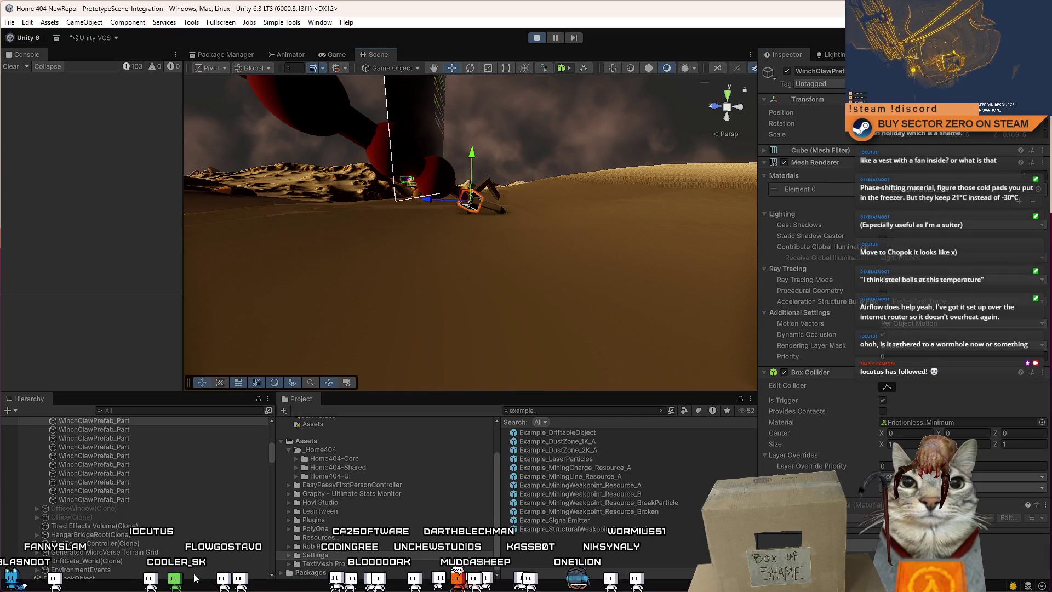
Select WinchClawPrefab(Clone) to show its Rigidbody and Fixed Joint at Mass Scale 1.
{"action": "left_click", "coordinate": [101, 503]}
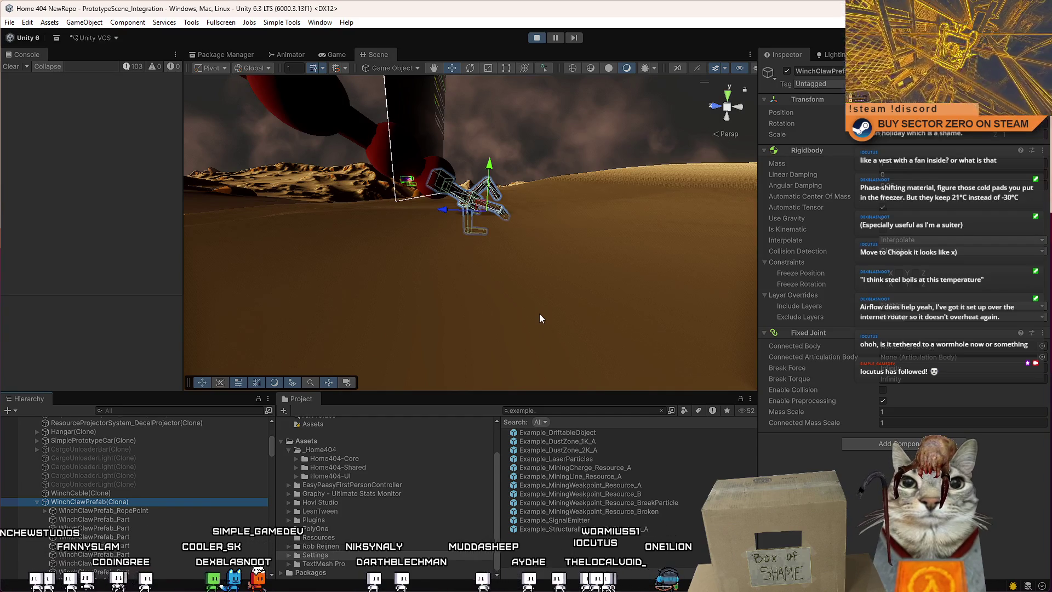
{"action": "left_click_drag", "start_coordinate": [539, 313], "coordinate": [525, 224]}
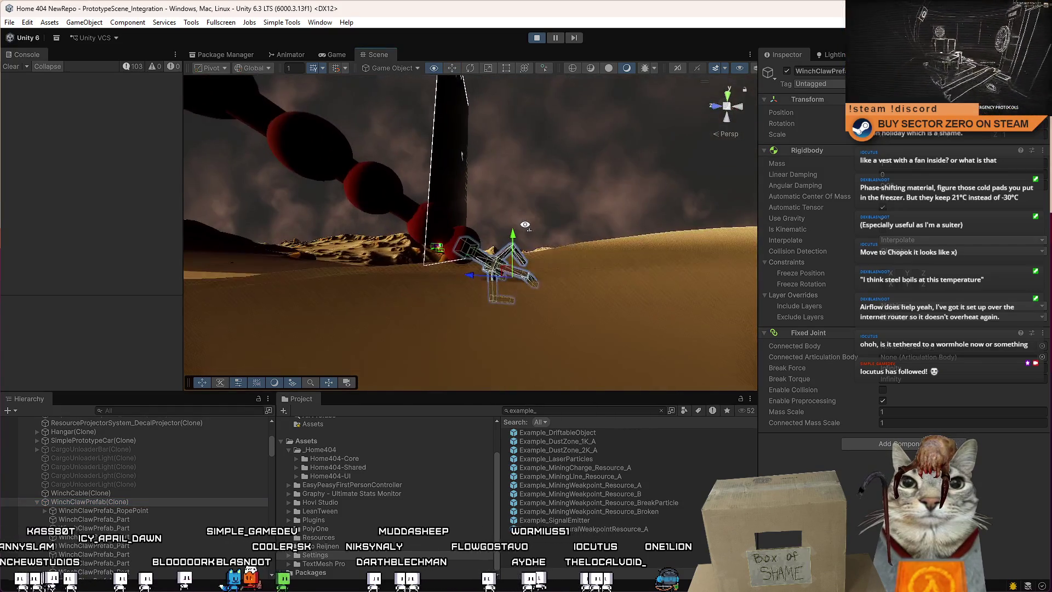
{"action": "left_click", "coordinate": [981, 316]}
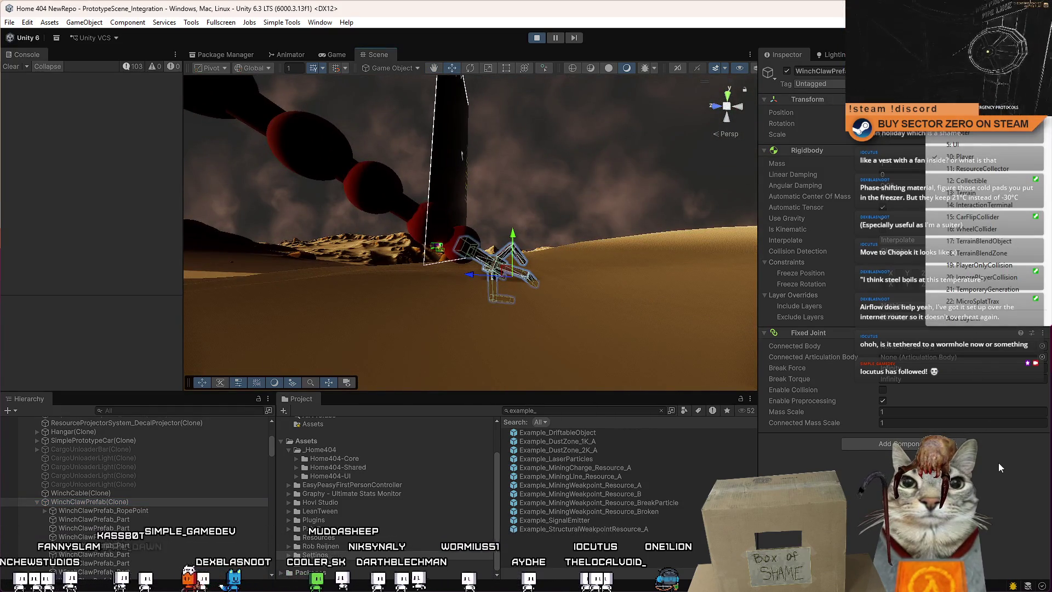
{"action": "left_click", "coordinate": [984, 500]}
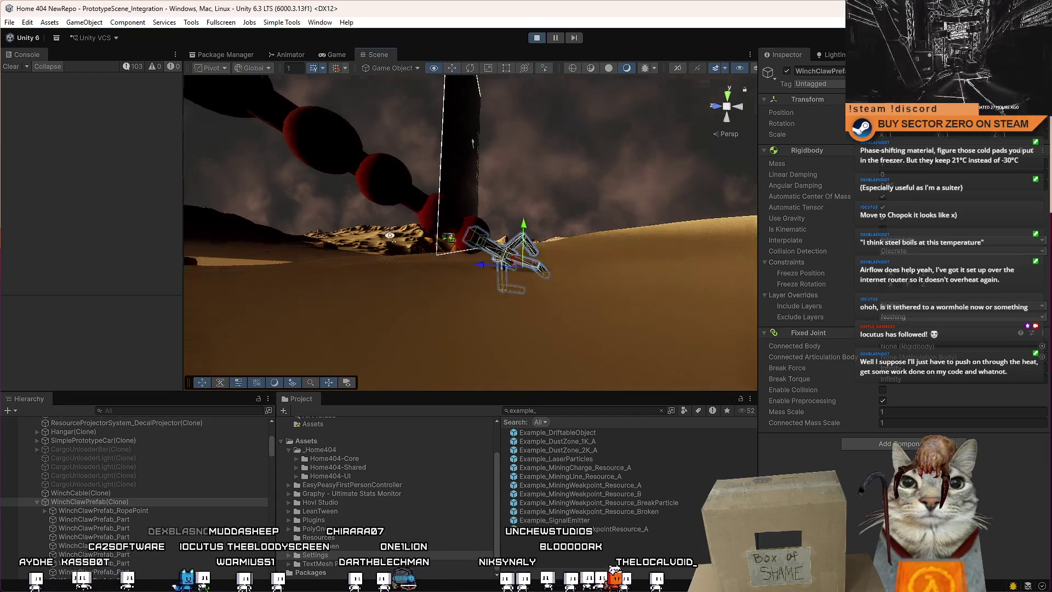
Zoom and orbit close to the claw, selecting a claw part and its attached chain sphere.
{"action": "scroll", "coordinate": [345, 330], "scroll_direction": "up", "scroll_amount": 5}
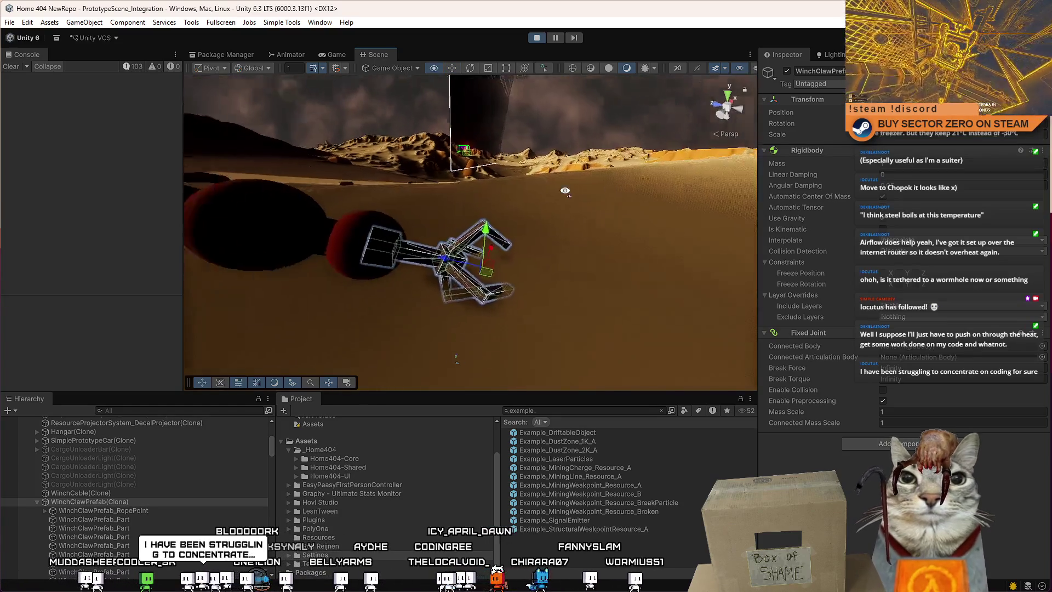
{"action": "mouse_move", "coordinate": [524, 189]}
{"action": "left_mouse_down"}
{"action": "mouse_move", "coordinate": [662, 187]}
{"action": "mouse_move", "coordinate": [465, 187]}
{"action": "mouse_move", "coordinate": [492, 205]}
{"action": "left_mouse_up"}
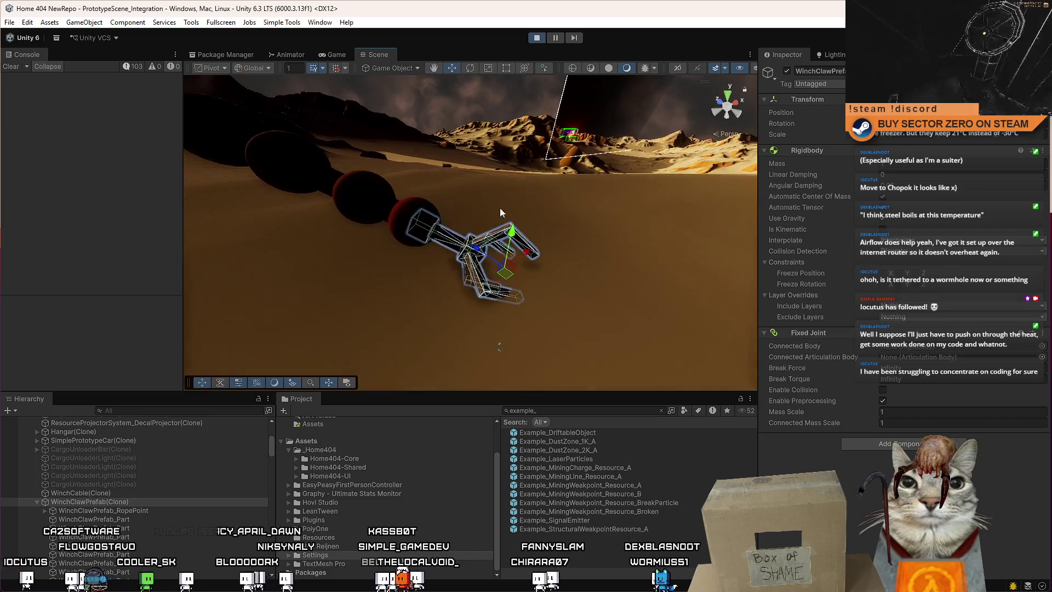
{"action": "left_click", "coordinate": [478, 226]}
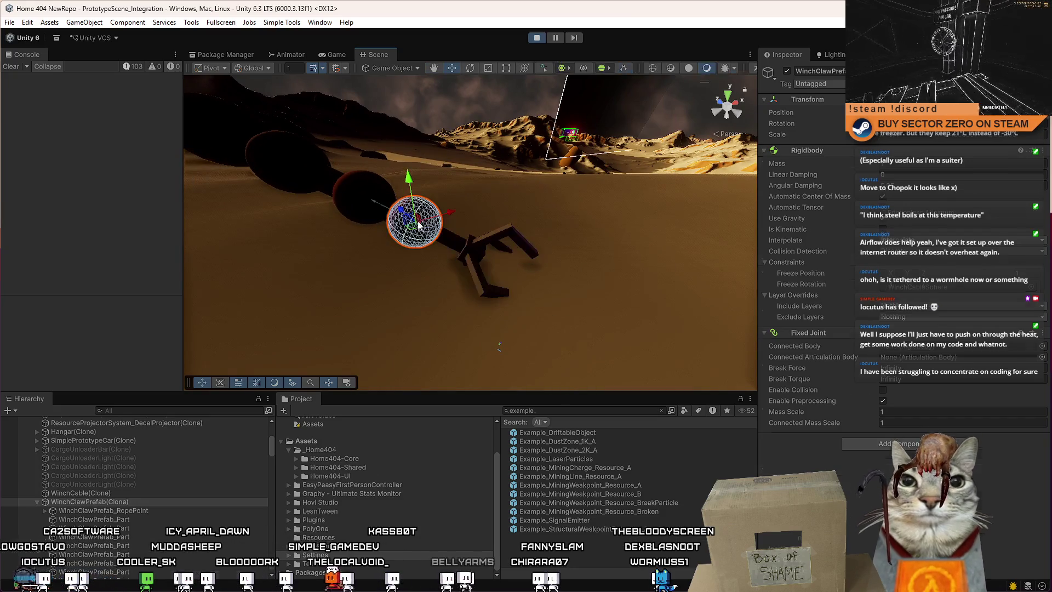
{"action": "left_click", "coordinate": [404, 225]}
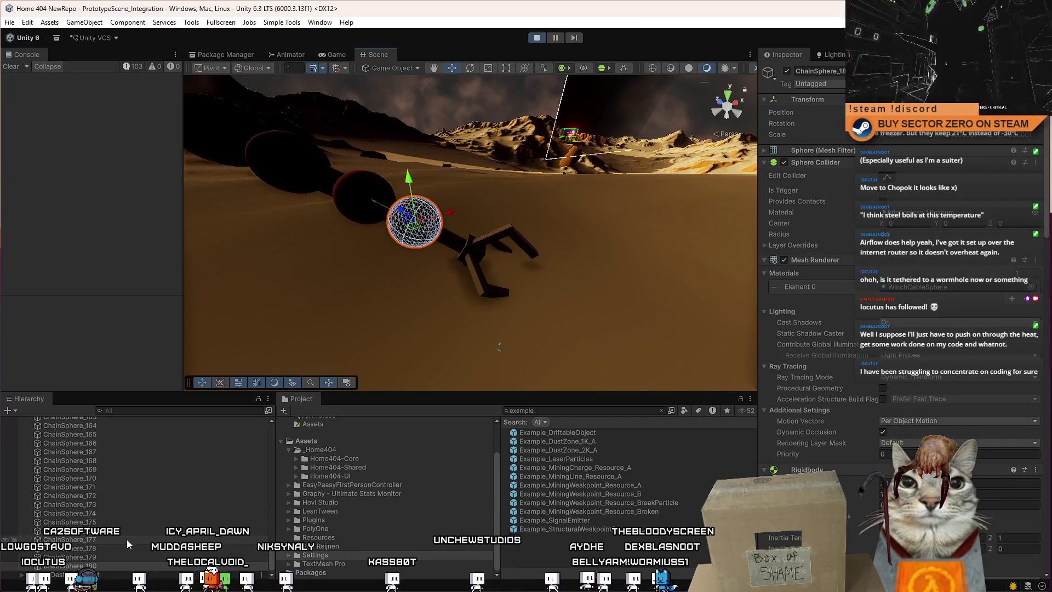
Reselect the end chain sphere and scroll to its Fixed Joint with Mass Scale 10.
{"action": "left_click", "coordinate": [463, 247]}
{"action": "left_click", "coordinate": [423, 235]}
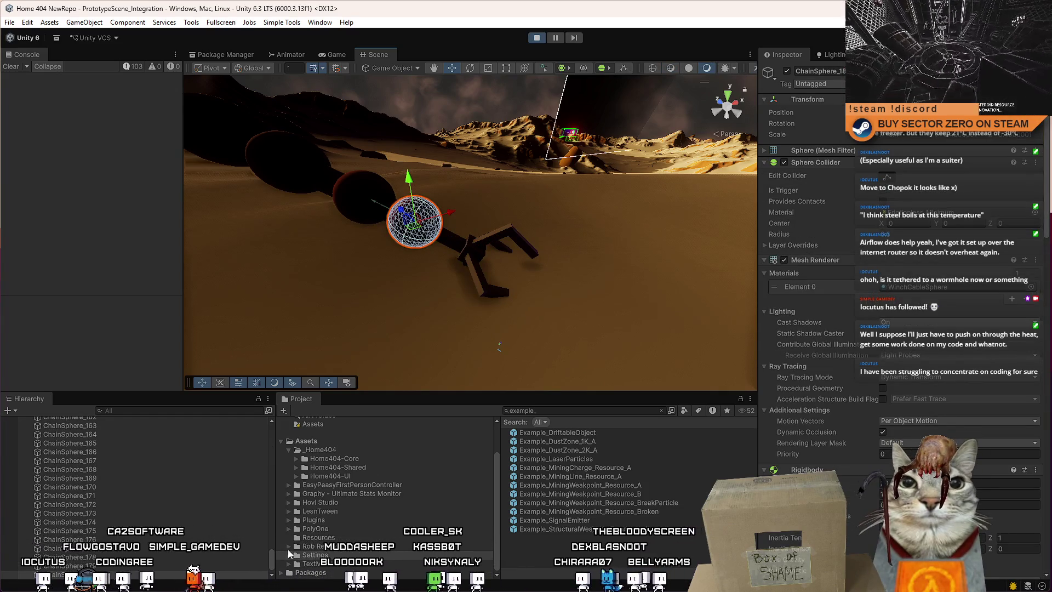
{"action": "scroll", "coordinate": [272, 561], "scroll_direction": "down", "scroll_amount": 1}
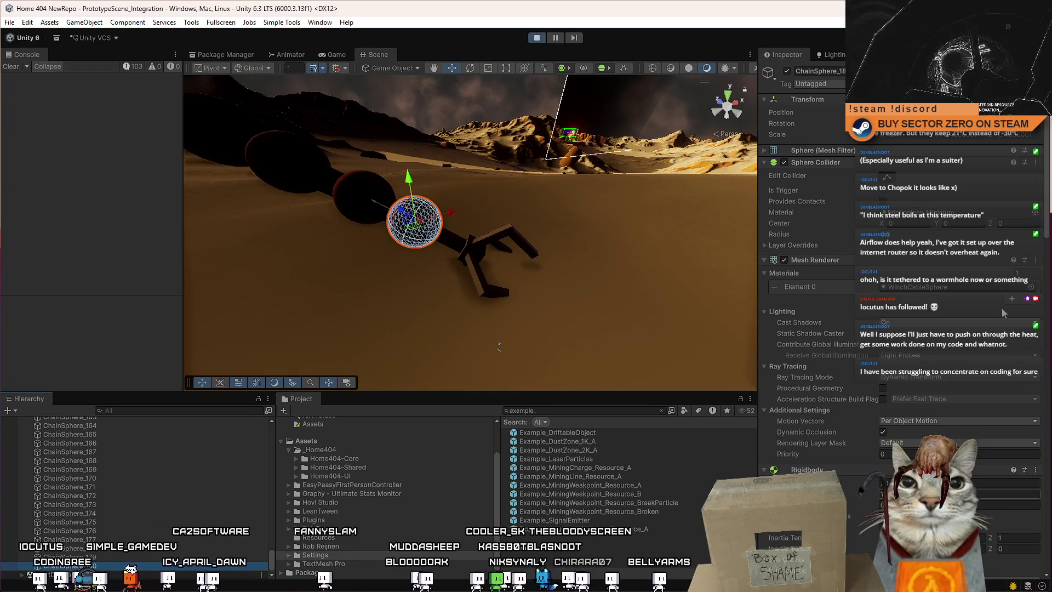
{"action": "scroll", "coordinate": [1044, 292], "scroll_direction": "down", "scroll_amount": 10}
{"action": "scroll", "coordinate": [1044, 291], "scroll_direction": "down", "scroll_amount": 15}
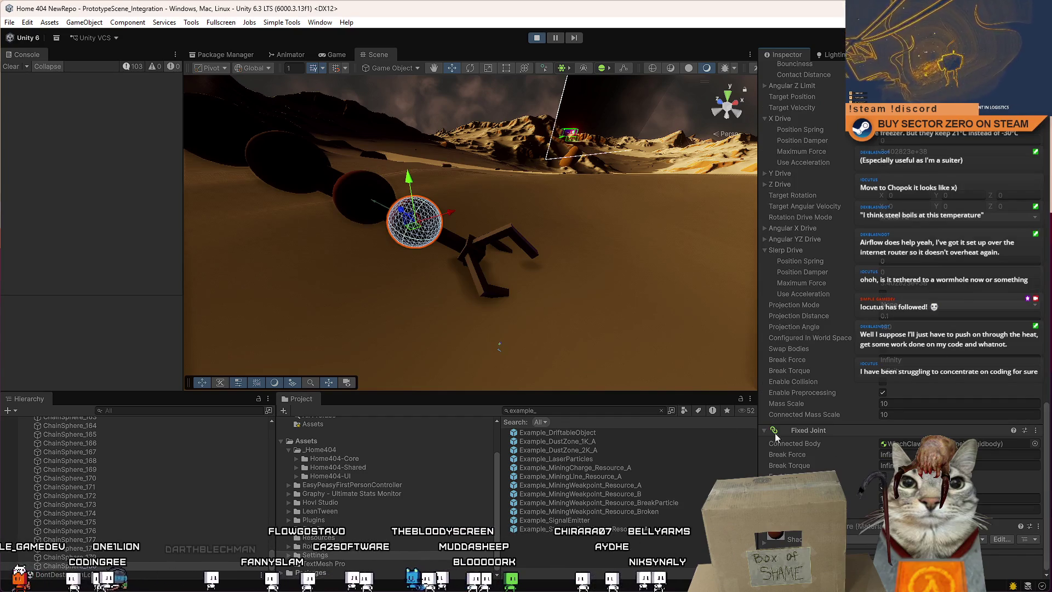
Inspect the claw cube and lower arm parts, then reselect WinchClawPrefab(Clone) showing Mass Scale 1.
{"action": "left_click", "coordinate": [462, 249]}
{"action": "left_click", "coordinate": [484, 259]}
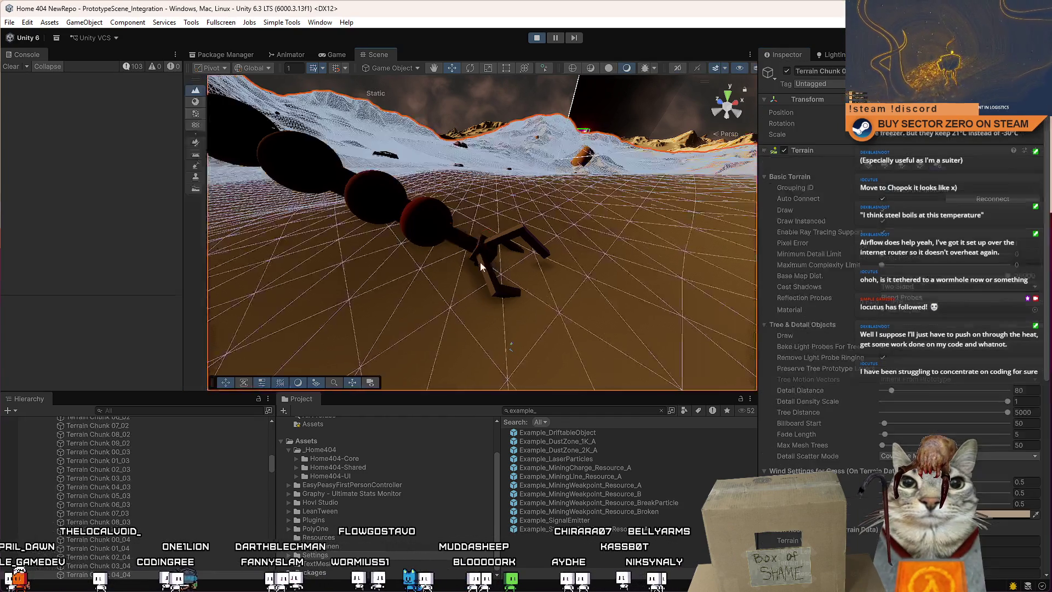
{"action": "left_click", "coordinate": [475, 269]}
{"action": "left_click", "coordinate": [449, 244]}
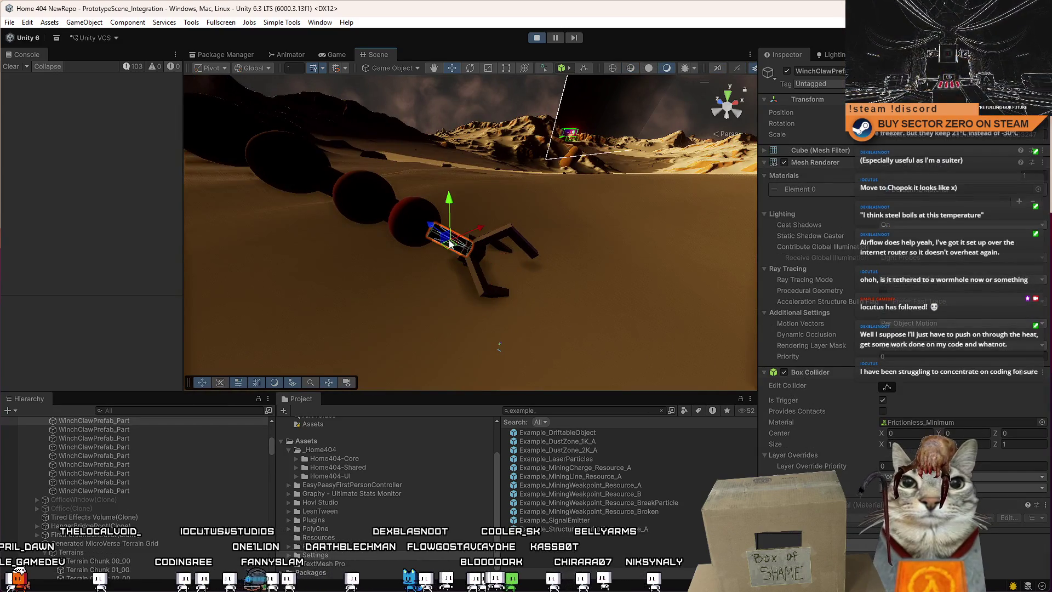
{"action": "left_click", "coordinate": [472, 263]}
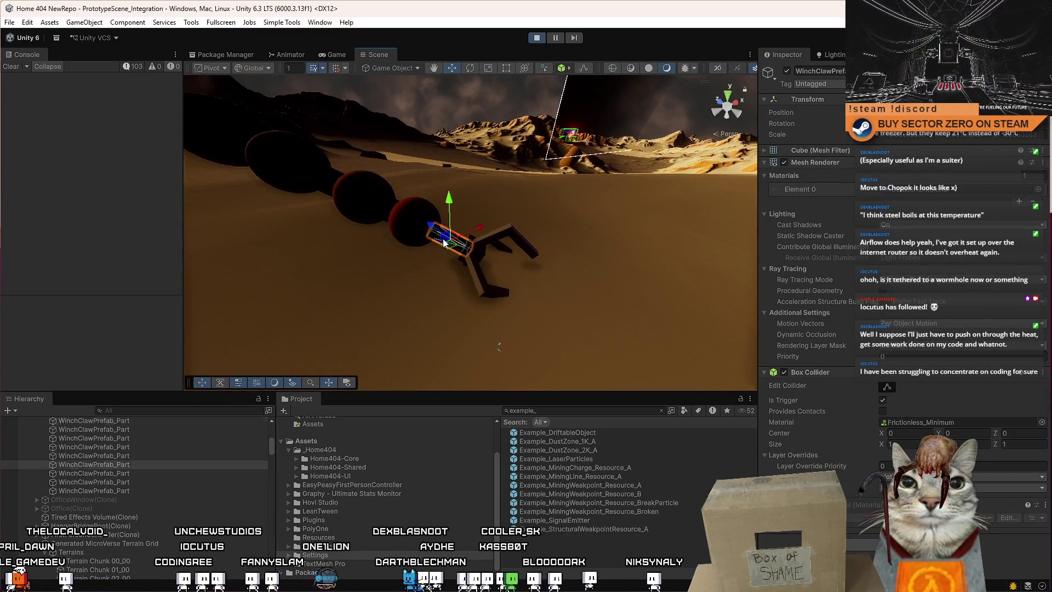
{"action": "scroll", "coordinate": [162, 453], "scroll_direction": "up", "scroll_amount": 2}
{"action": "left_click", "coordinate": [142, 461]}
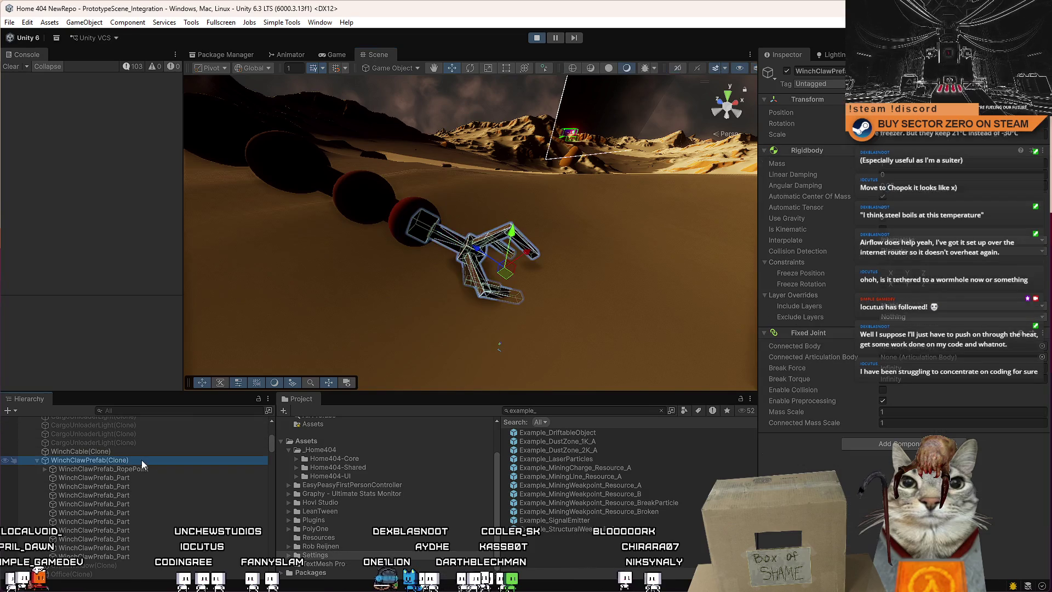